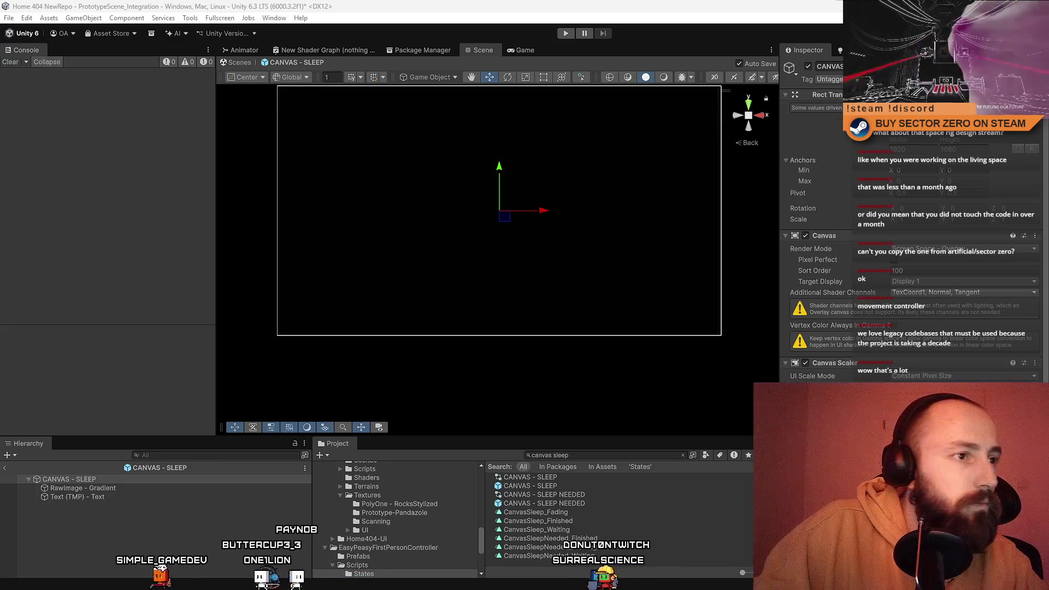
Multi-select RawImage - Gradient and Text (TMP) - Text, then narrow the selection to the gradient.
left_click(82, 488)
left_click(73, 496, "shift")
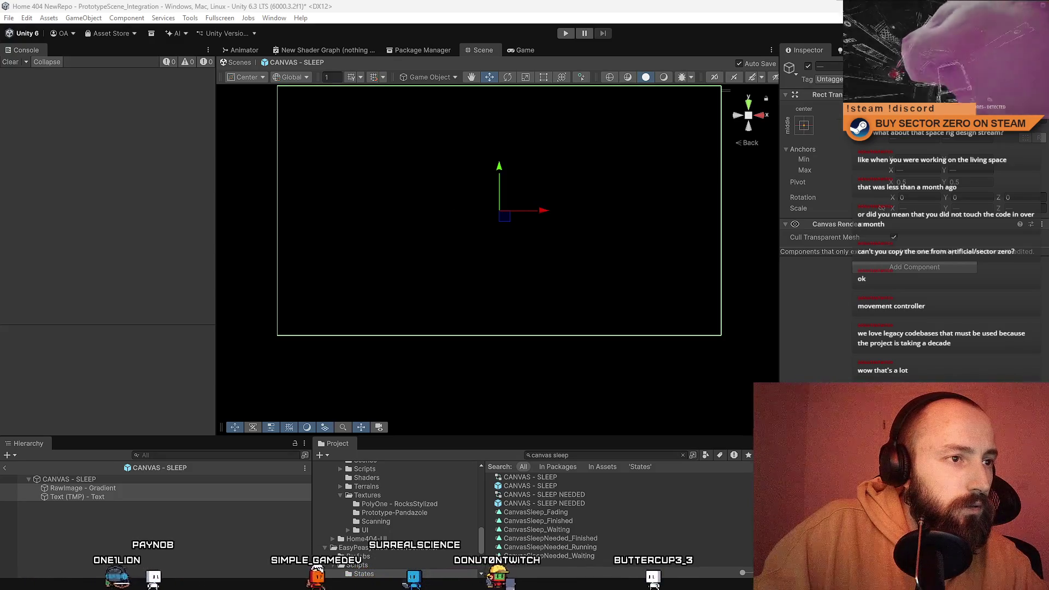
left_click(82, 488)
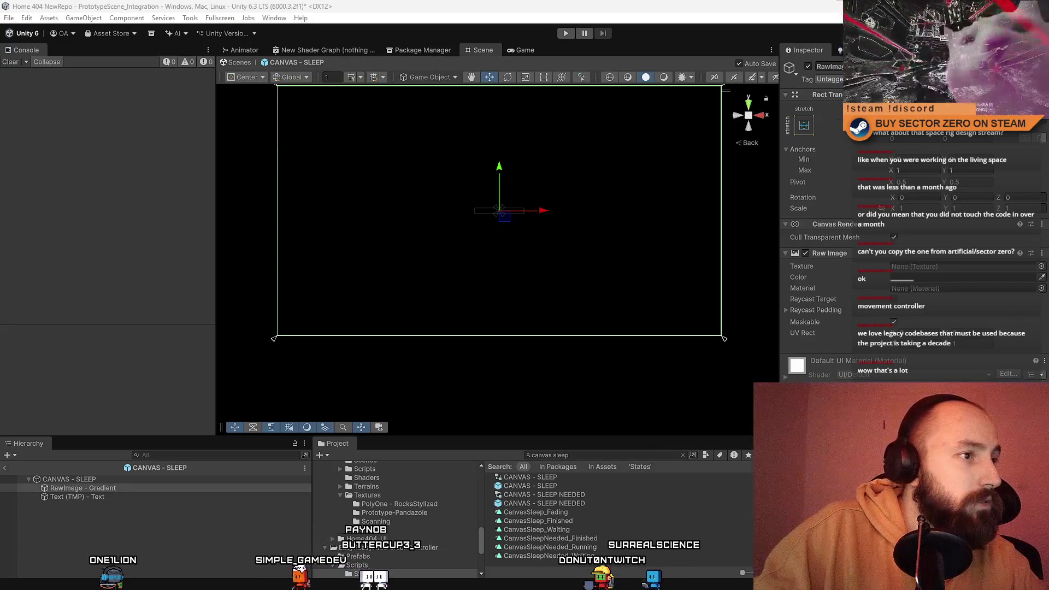
Tint RawImage - Gradient's colour dark grey, then add Text (TMP) - Text to the selection.
left_click(912, 280)
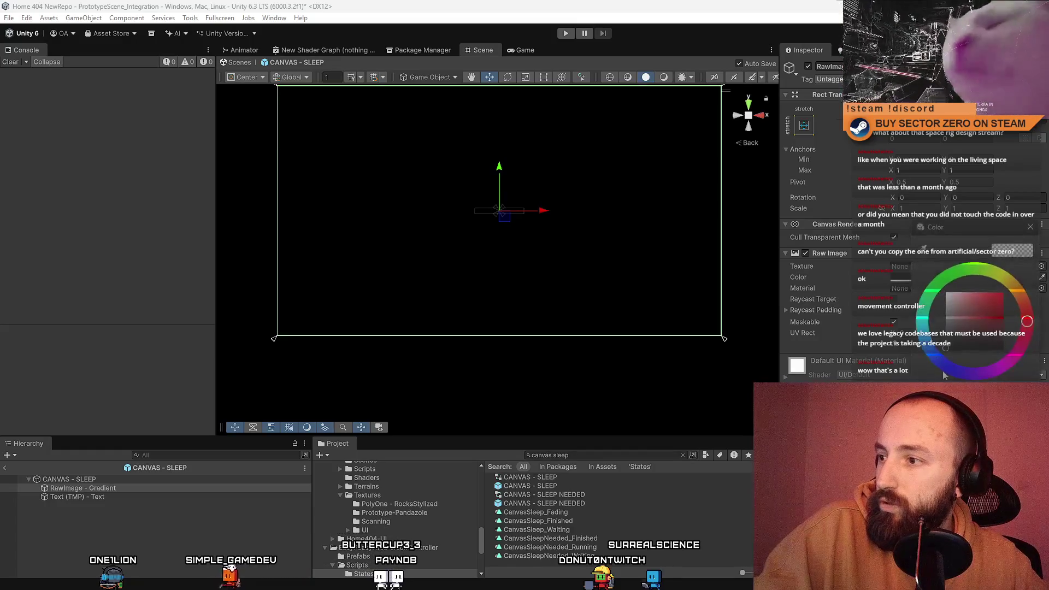
left_click(954, 316)
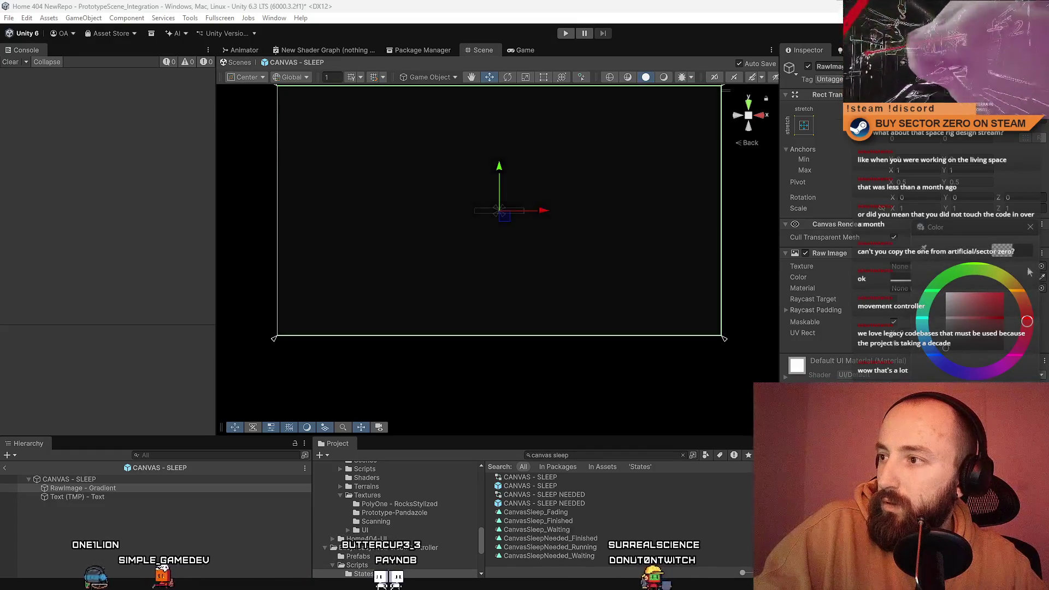
left_click(208, 263)
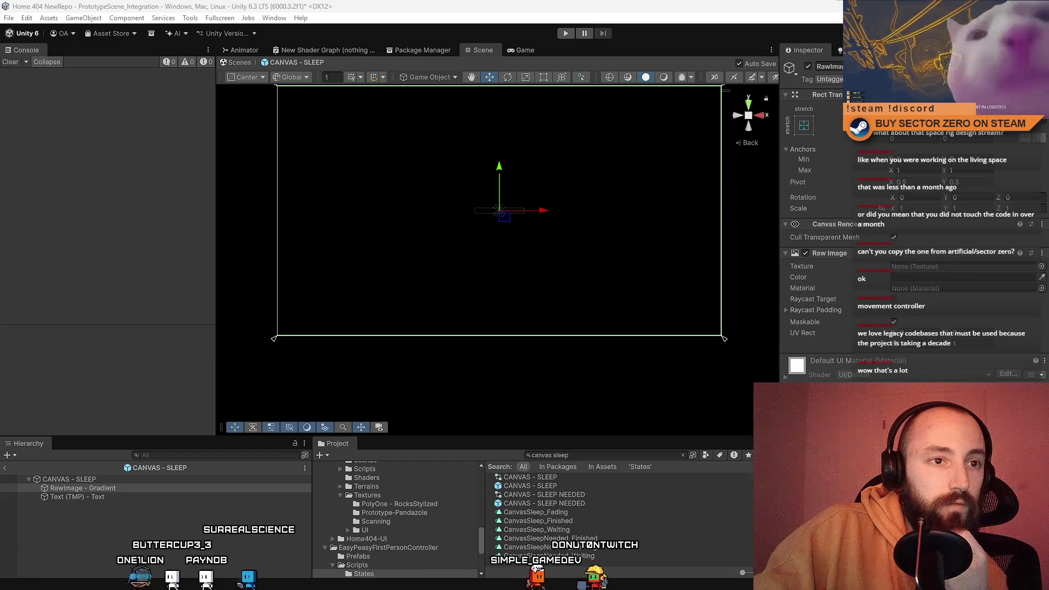
left_click(77, 496, "shift")
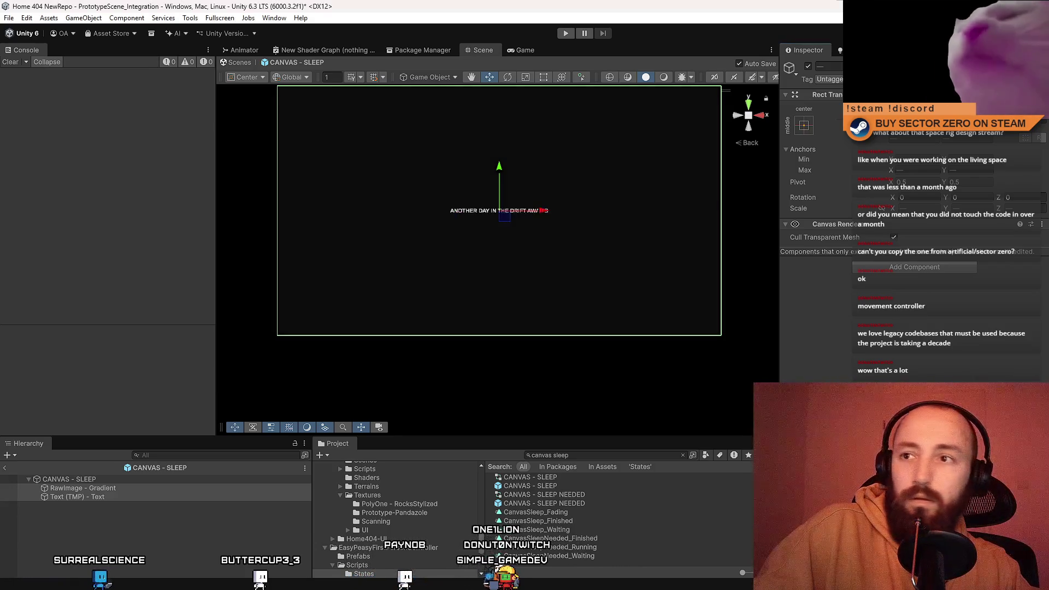
Enter Play mode to test the sleep canvas message.
left_click(565, 34)
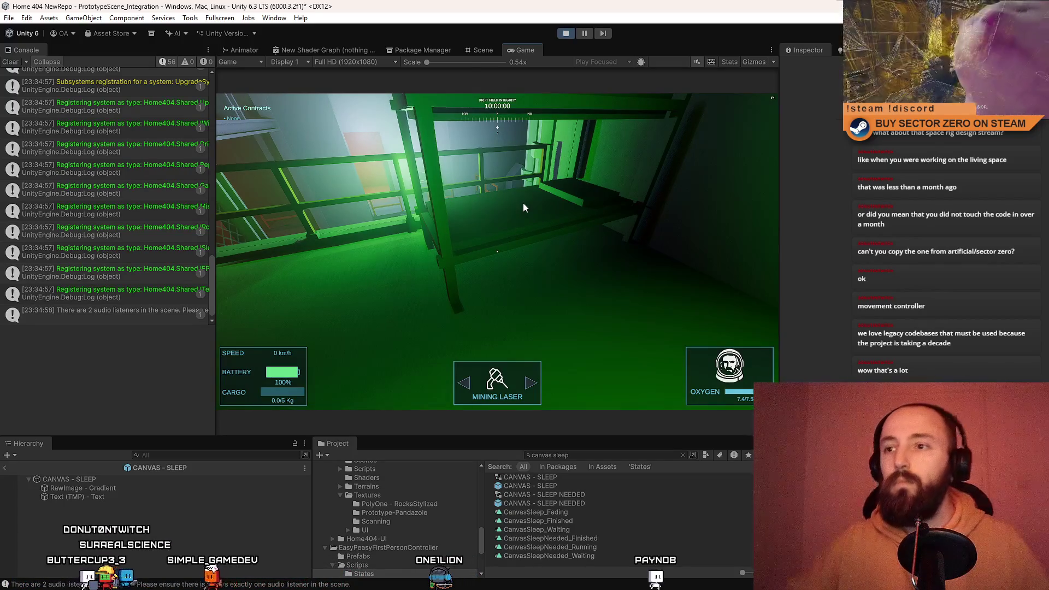
Stop the game and open the CANVAS - SLEEP NEEDED prefab with its message Text selected.
left_click(566, 33)
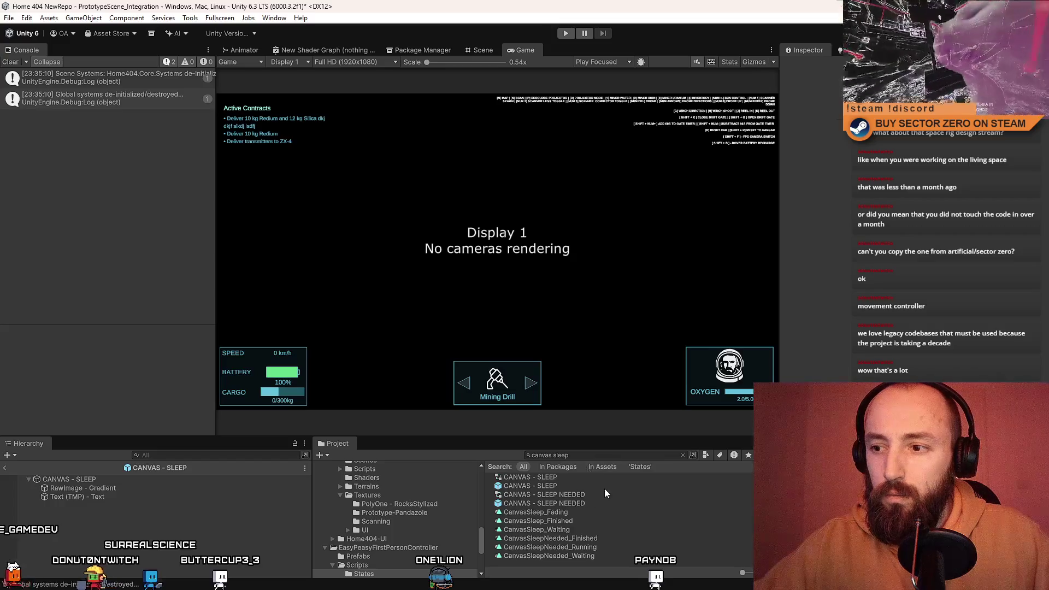
left_click(578, 500)
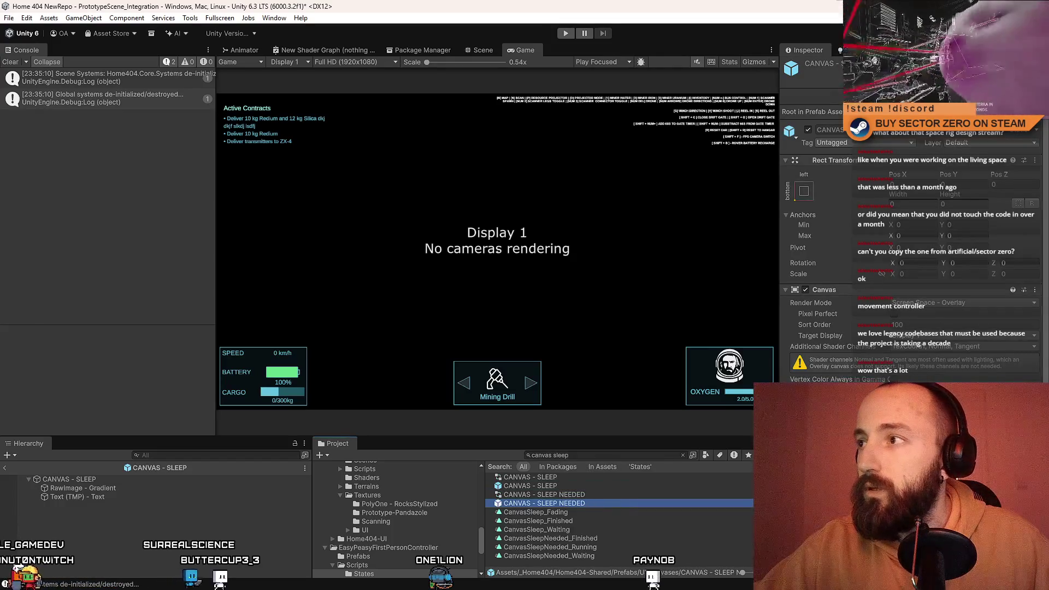
double_click(578, 503)
left_click(126, 486)
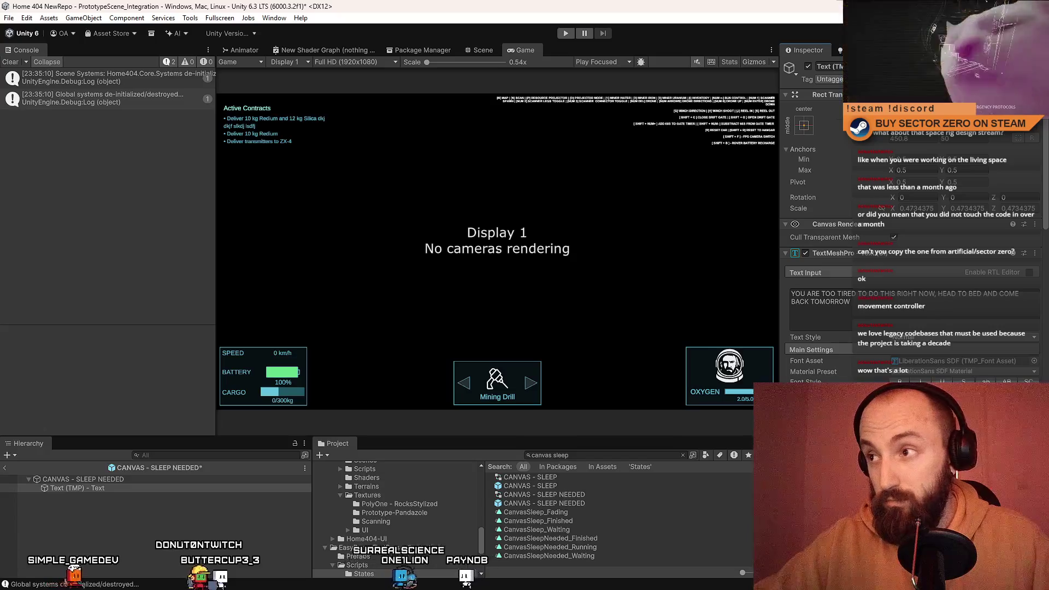
Save the CANVAS - SLEEP NEEDED prefab with Ctrl+S and restart Play mode.
key("ctrl+s")
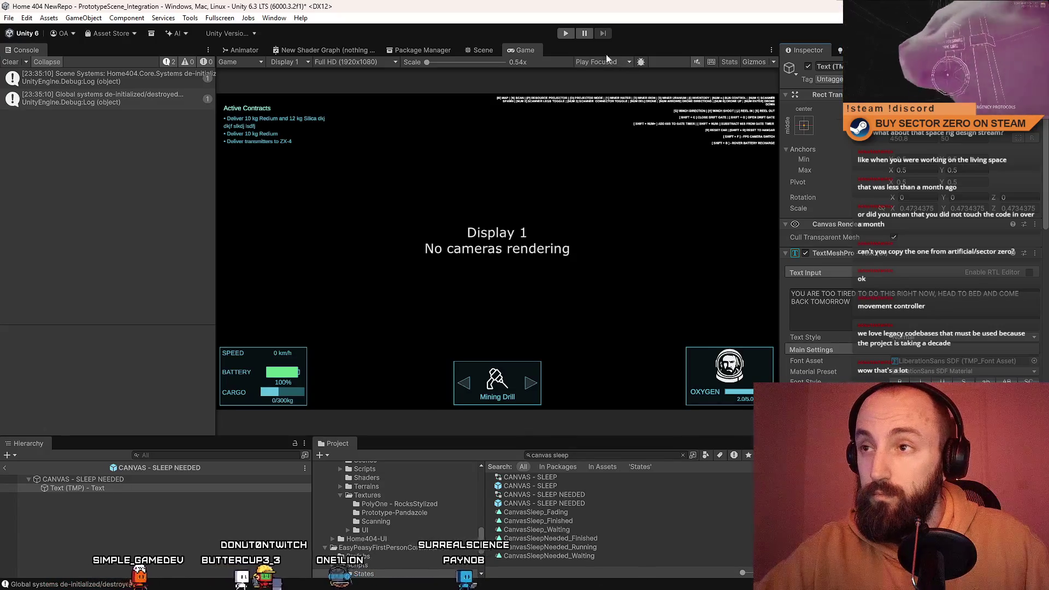
scroll(585, 539, "up", 2)
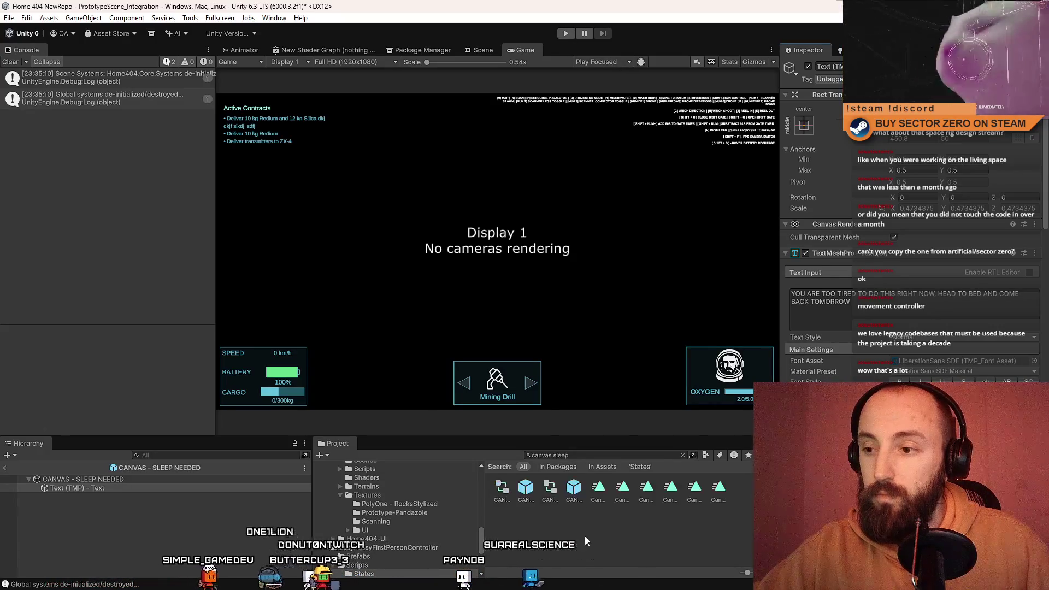
left_click(565, 33)
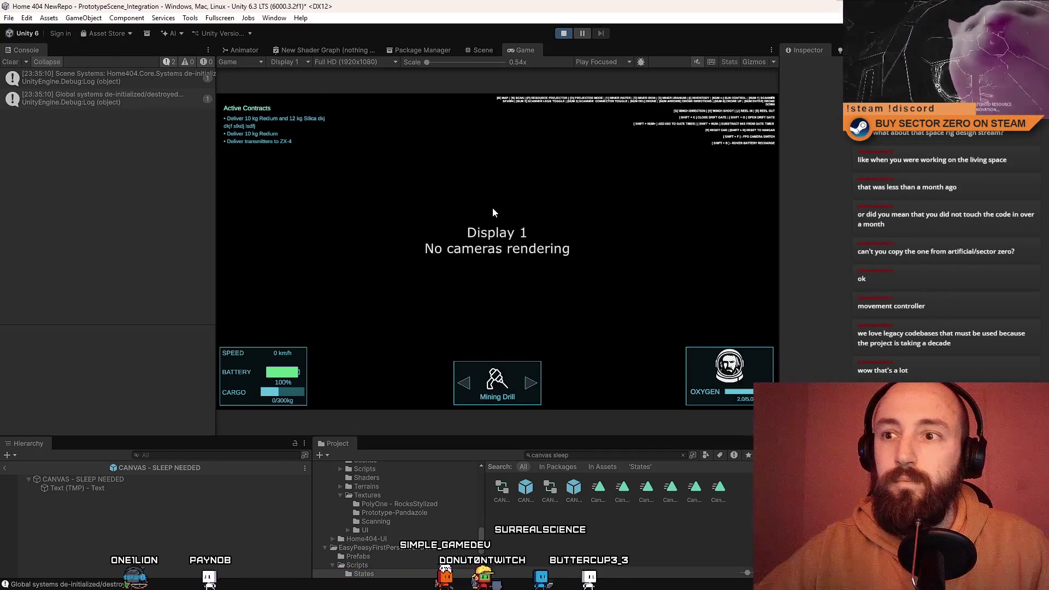
Go fullscreen with F10 and walk through the orange doorway to travel into the hangar.
key("F10")
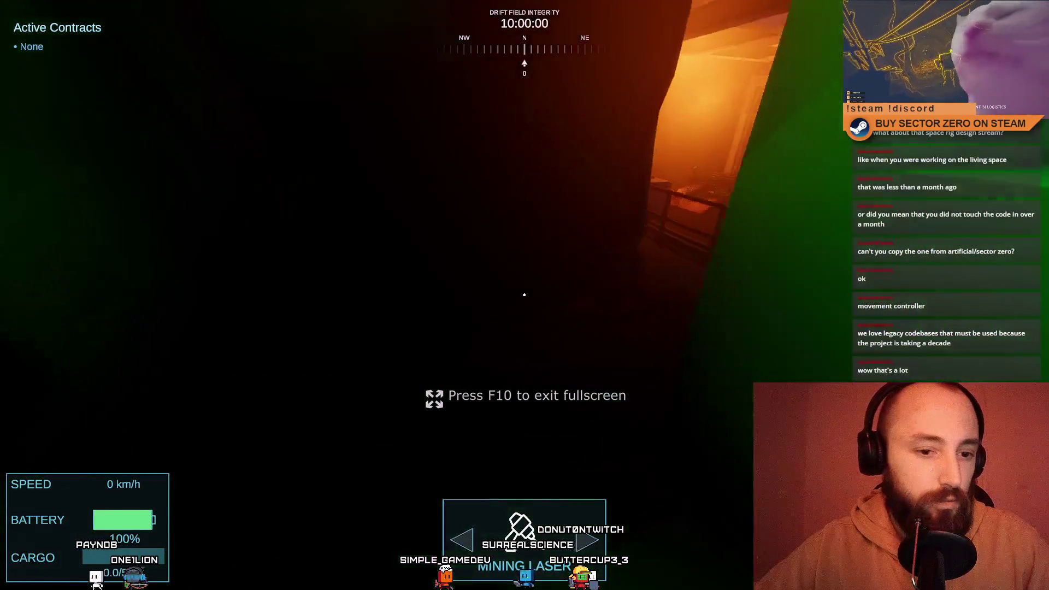
key("w")
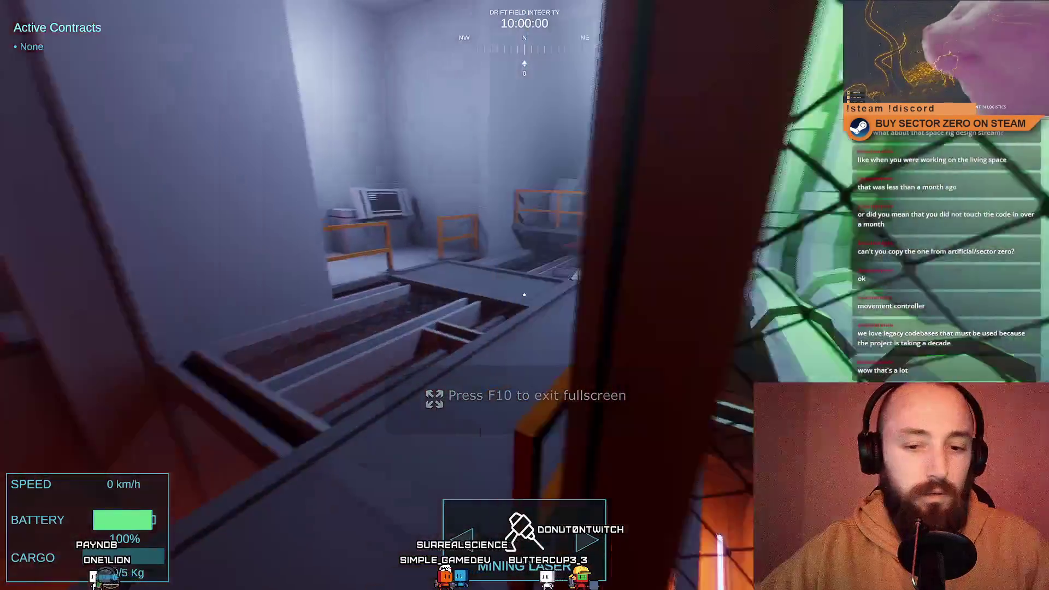
key("w")
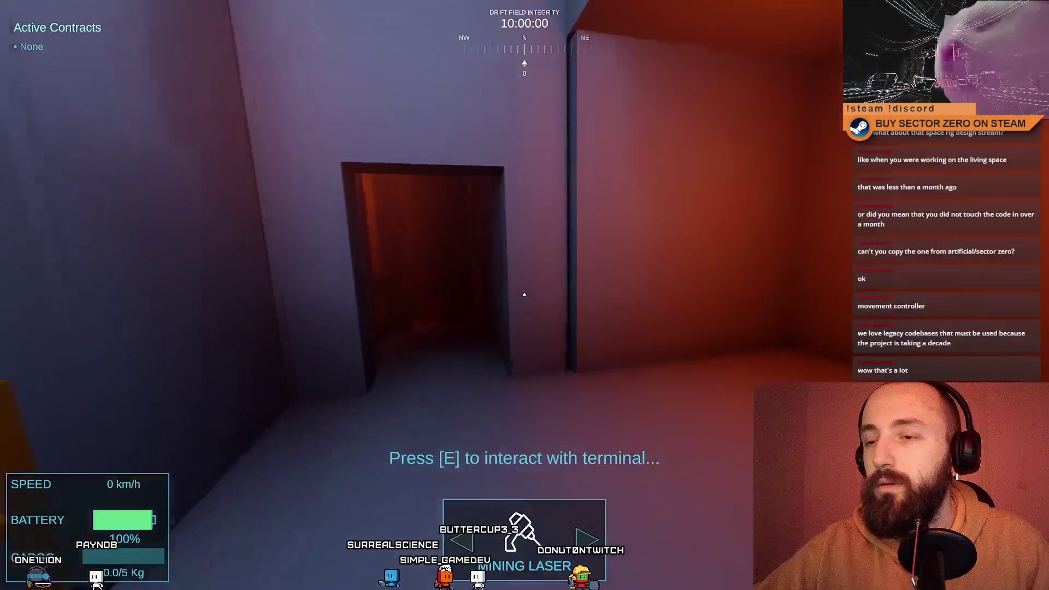
key("w")
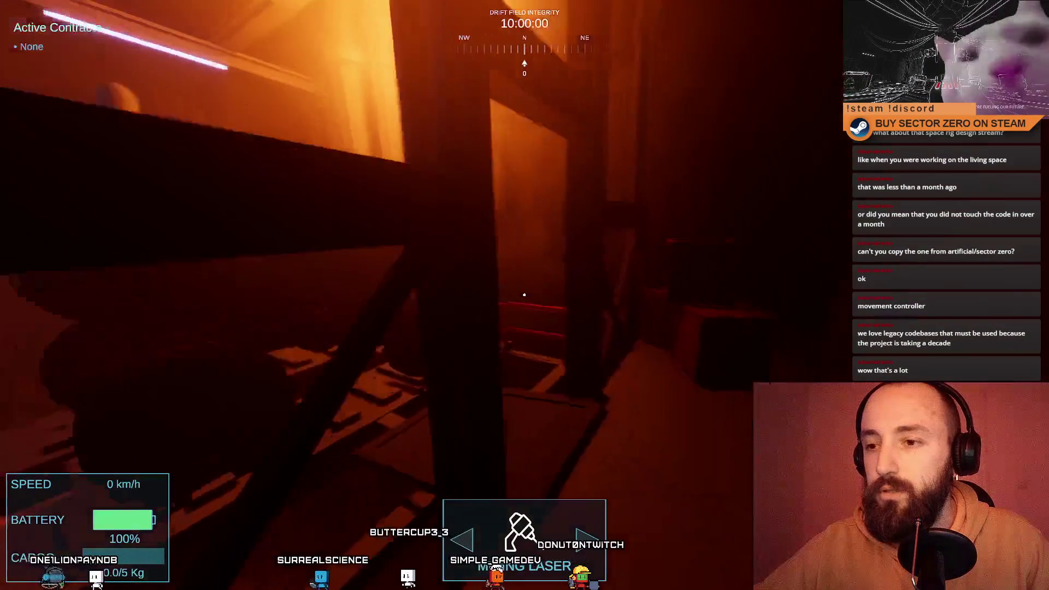
key("e")
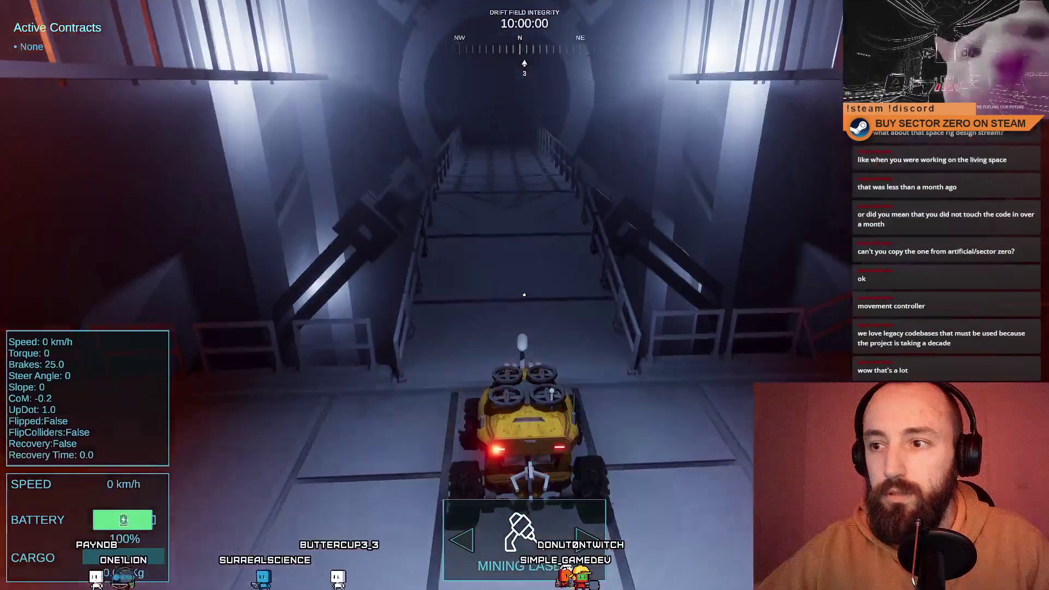
Drive the rover around the hangar and down the tunnel corridor to the office-area shutter.
key("w")
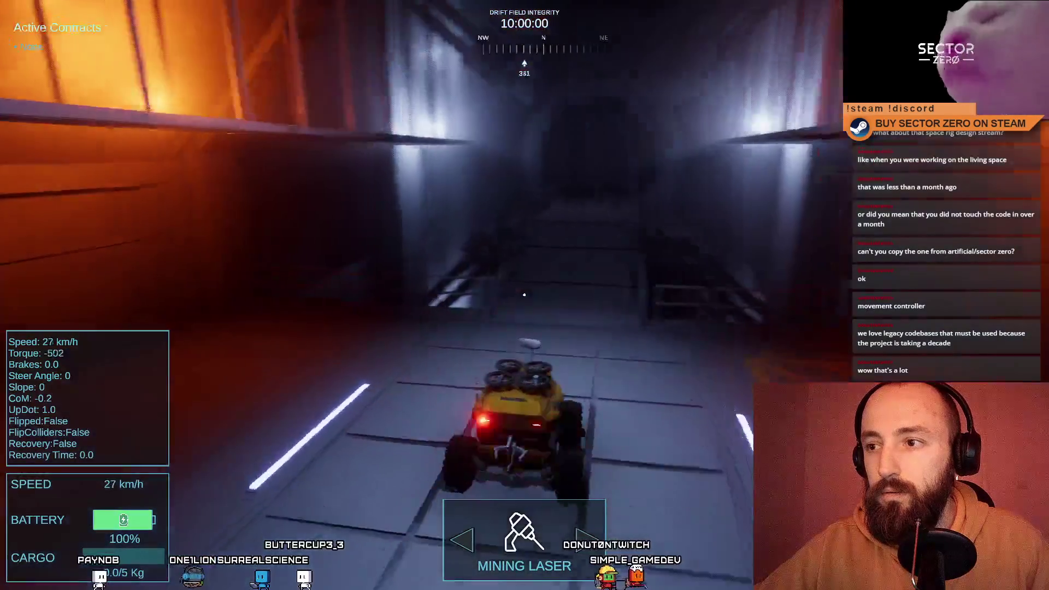
key("s")
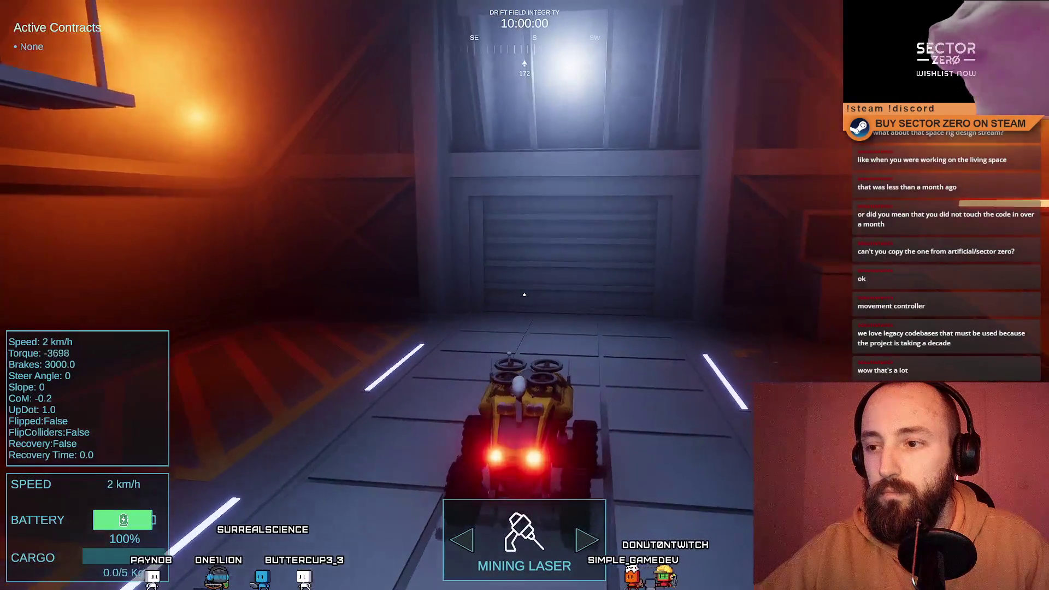
key("s")
key("s")
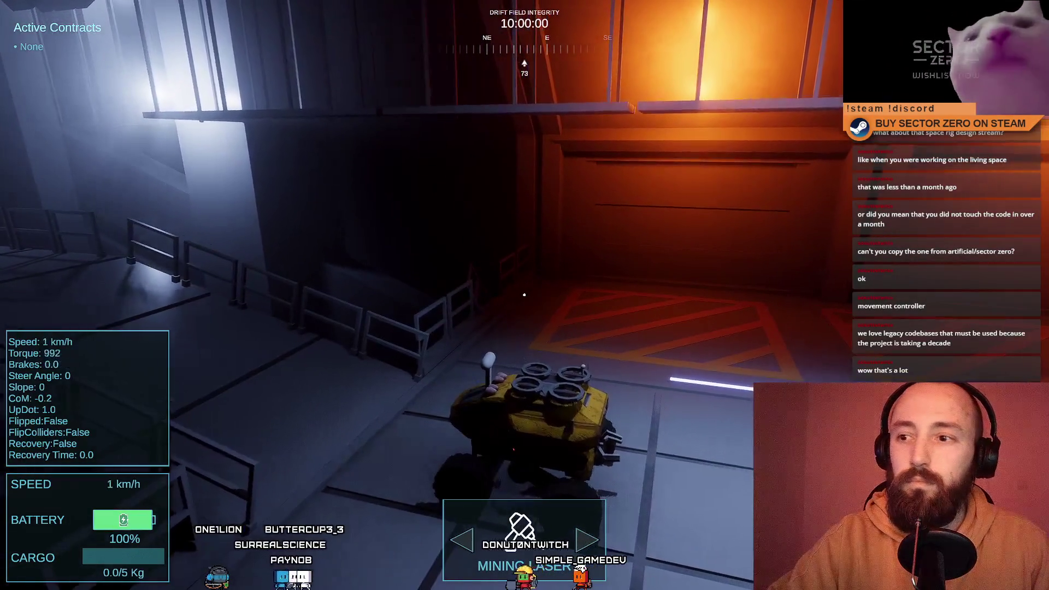
key("w")
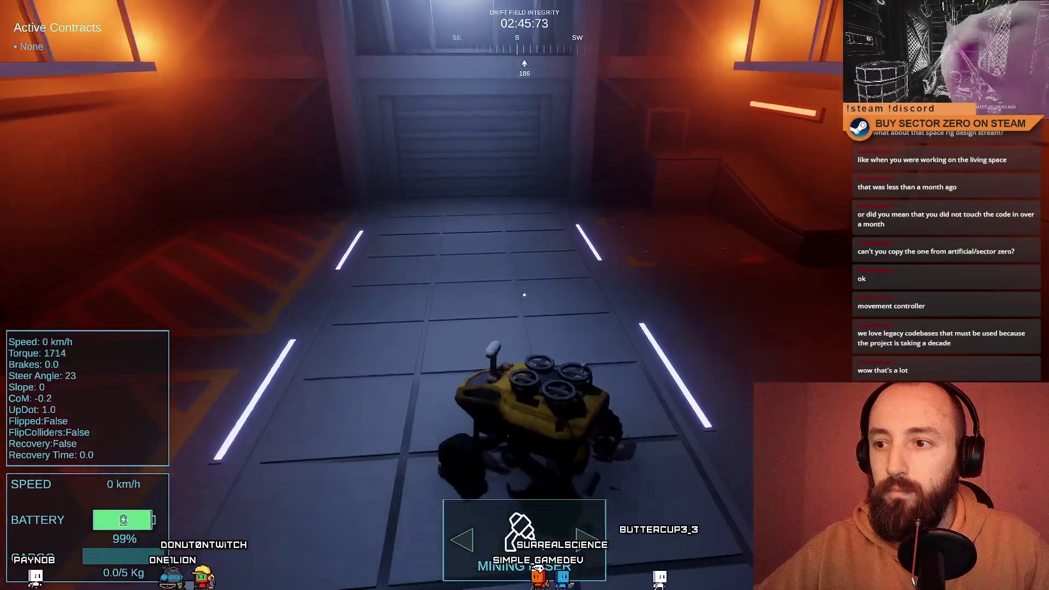
key("w")
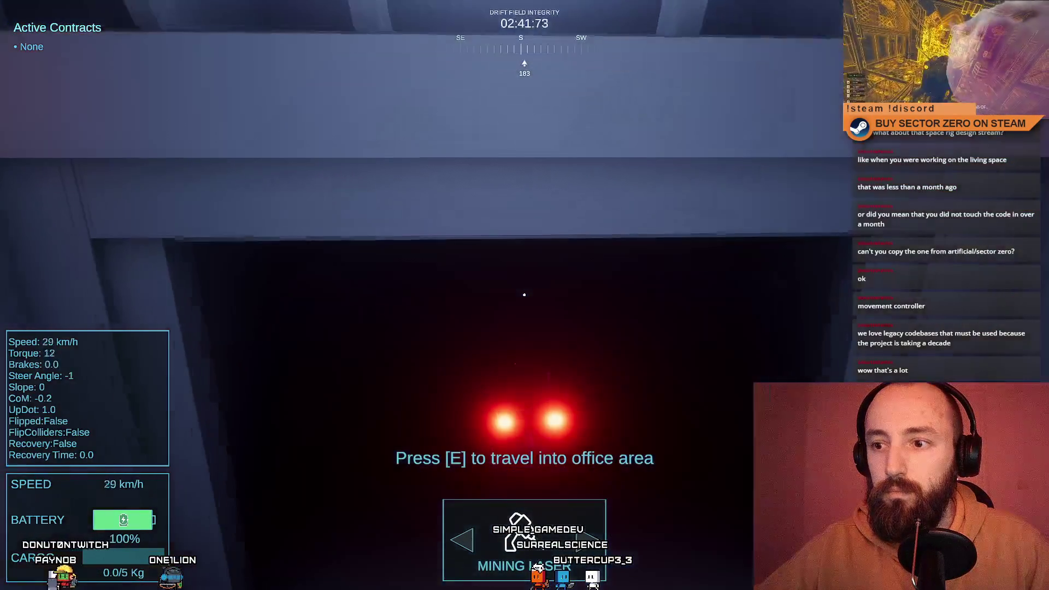
Pass through the shutter, trigger the too-tired sleep message, then restore fullscreen.
key("e")
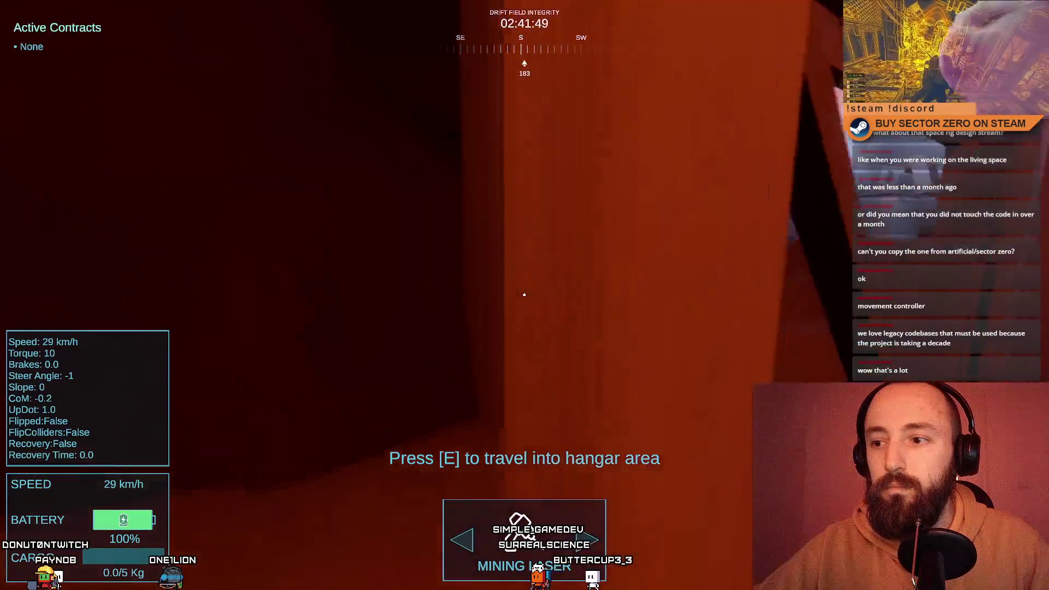
key("e")
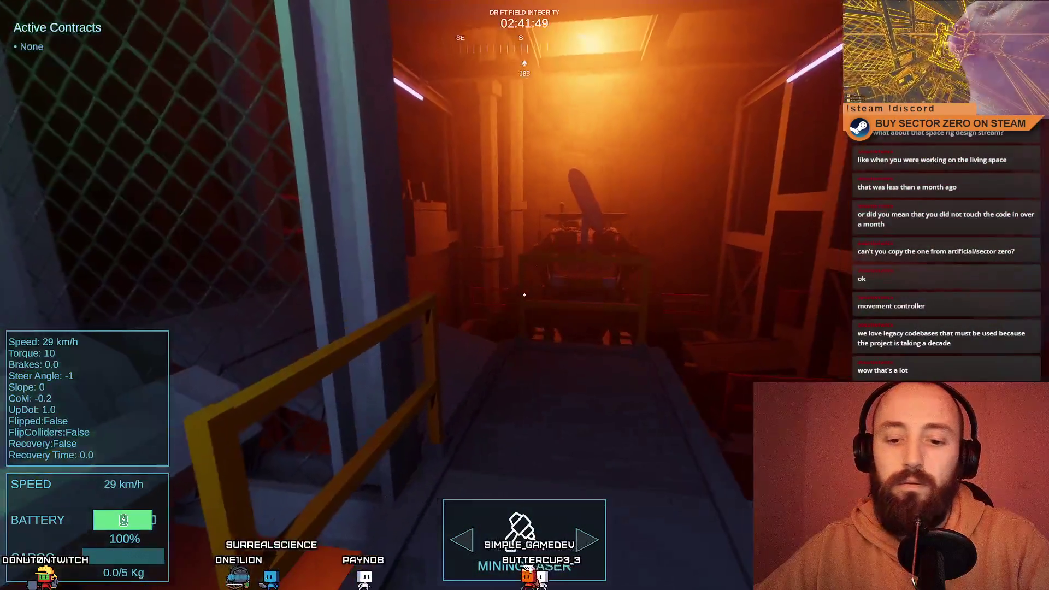
key("F11")
key("F10")
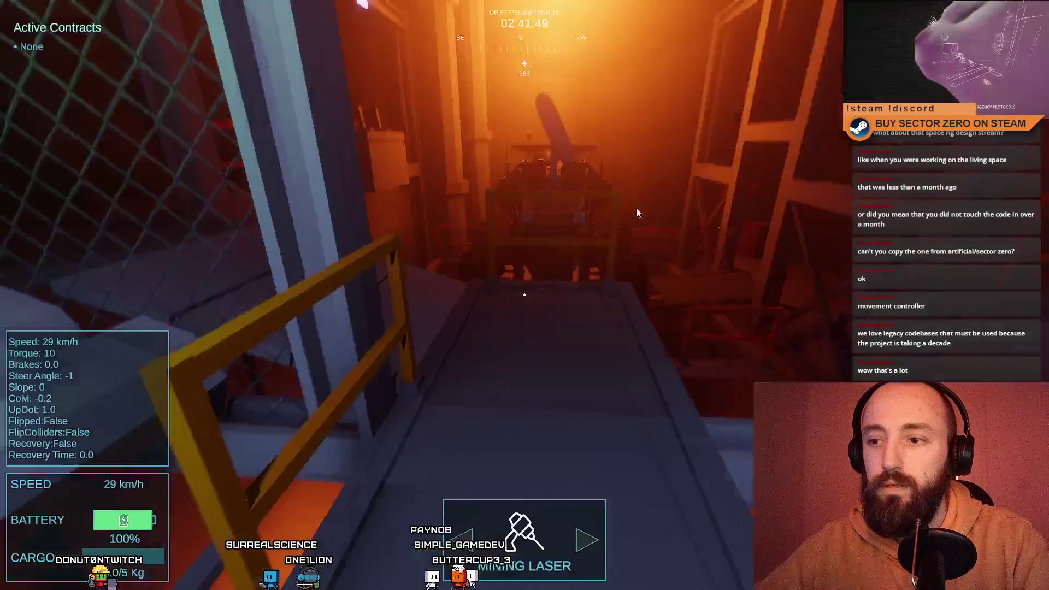
key("F10")
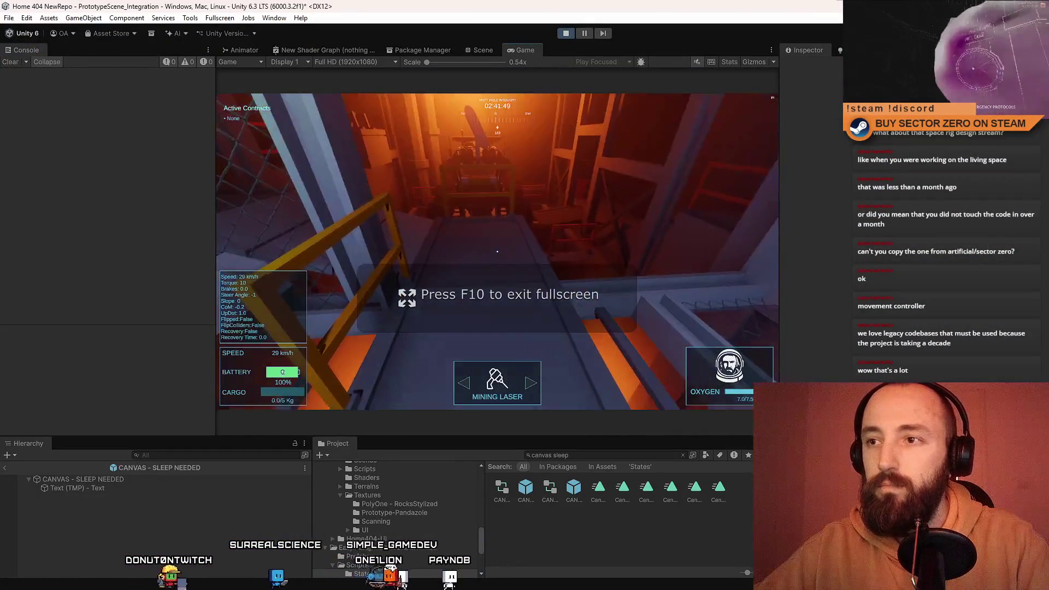
key("F10")
Walk through the dark doorway and up the green stairs, exploring the terminal landing and railing.
key("w")
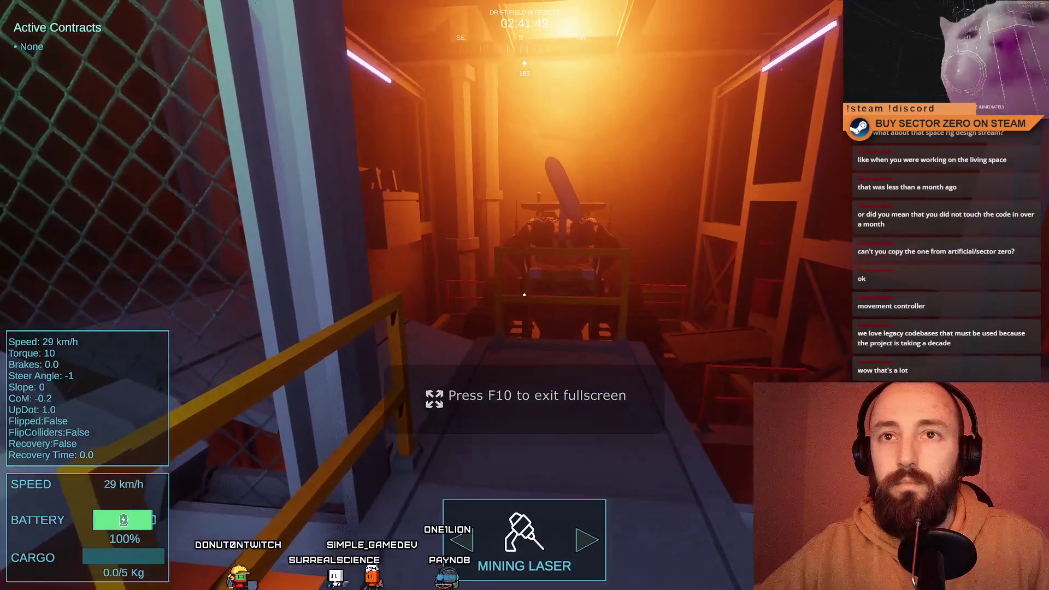
key("w")
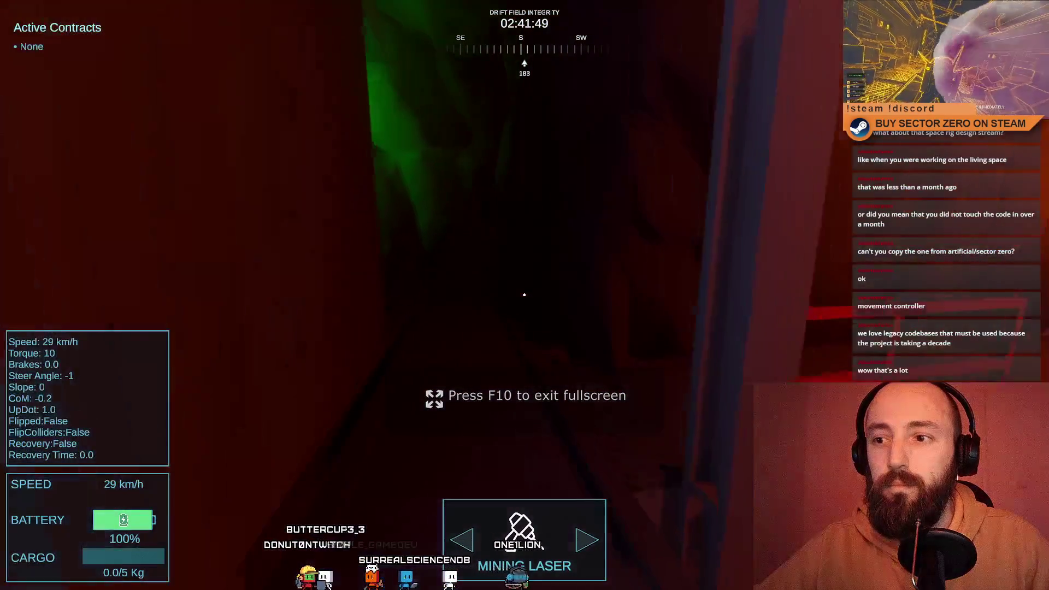
key("w")
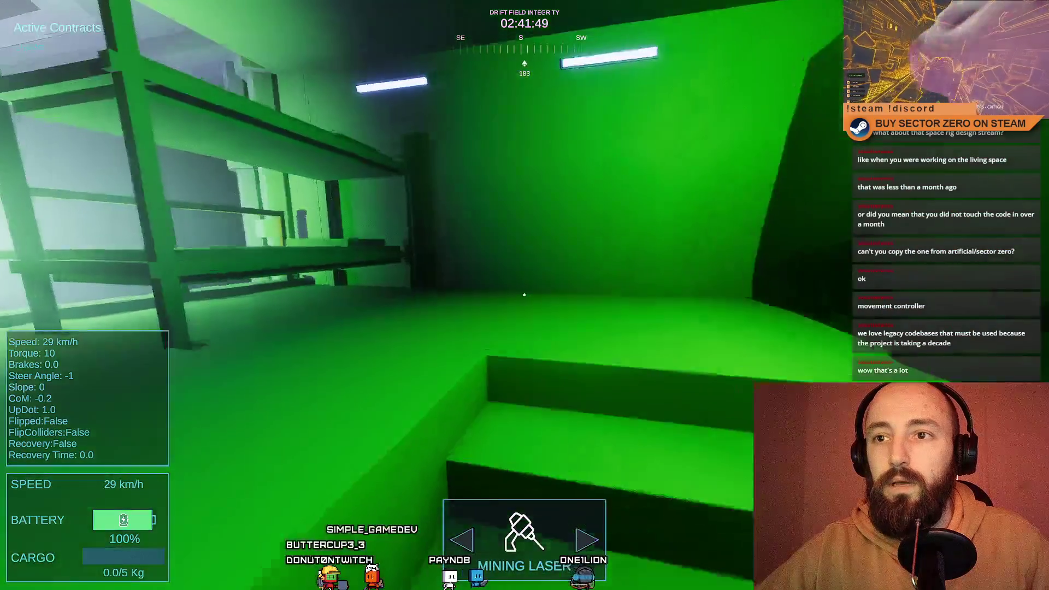
key("w")
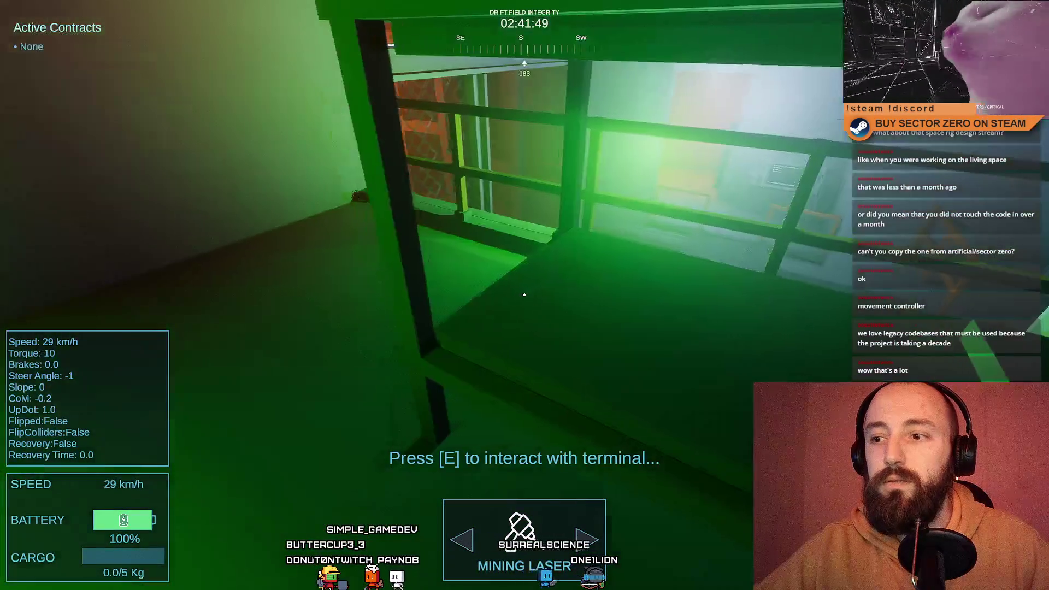
key("w")
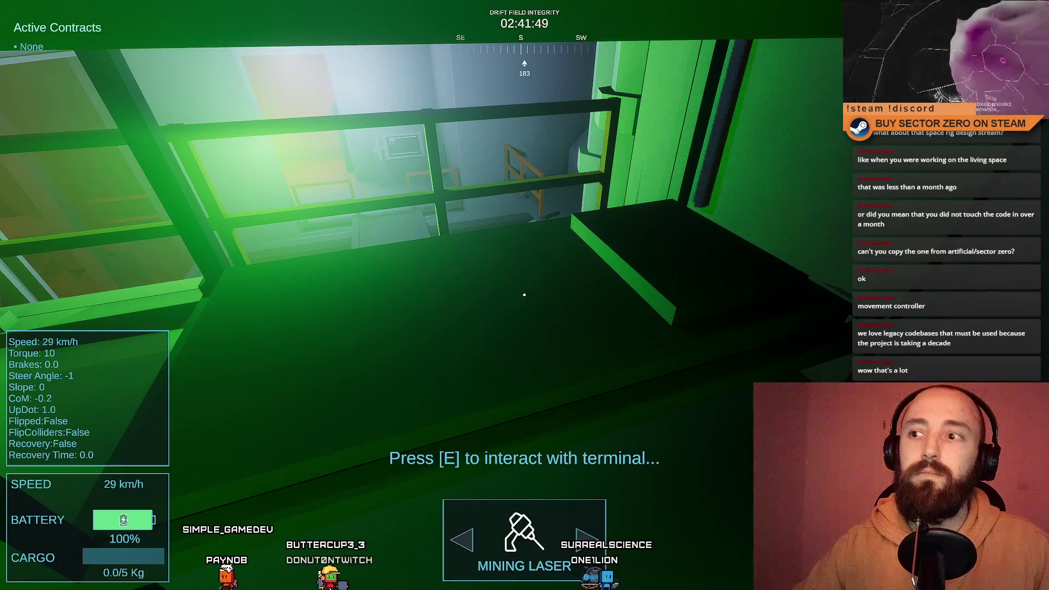
key("w")
key("space")
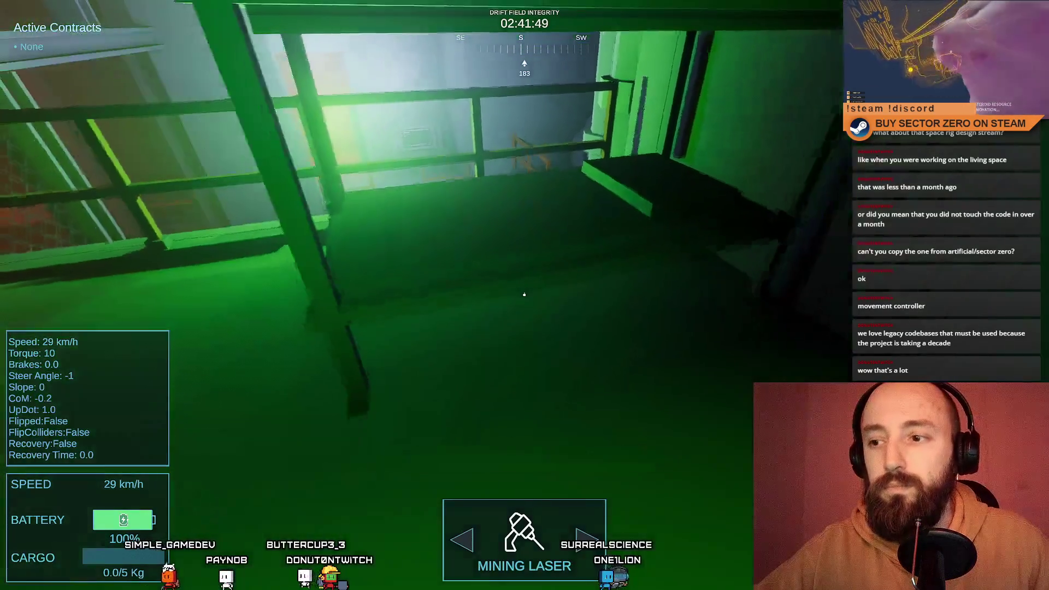
key("w")
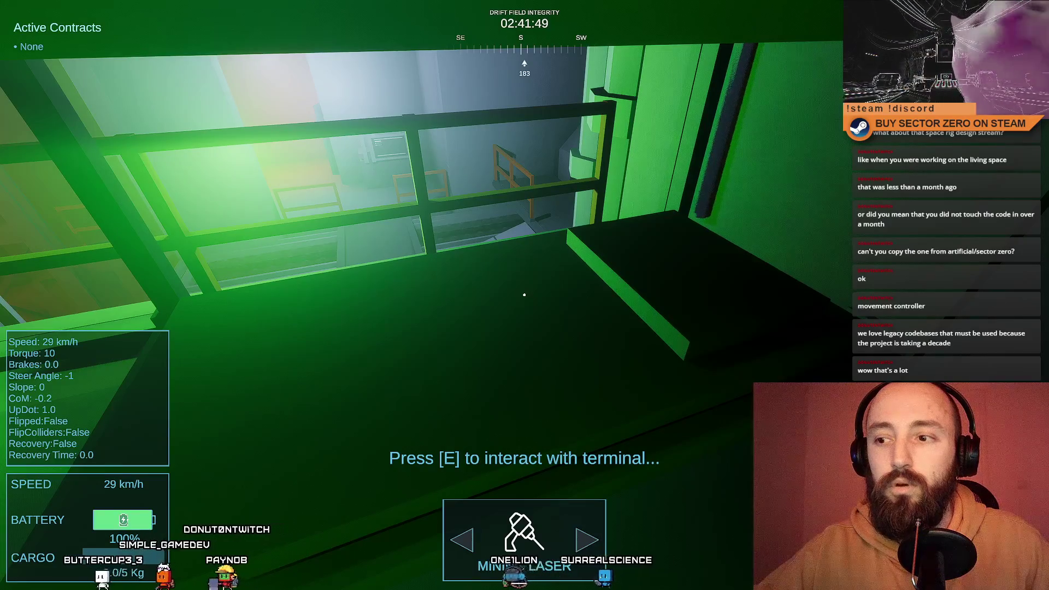
key("w")
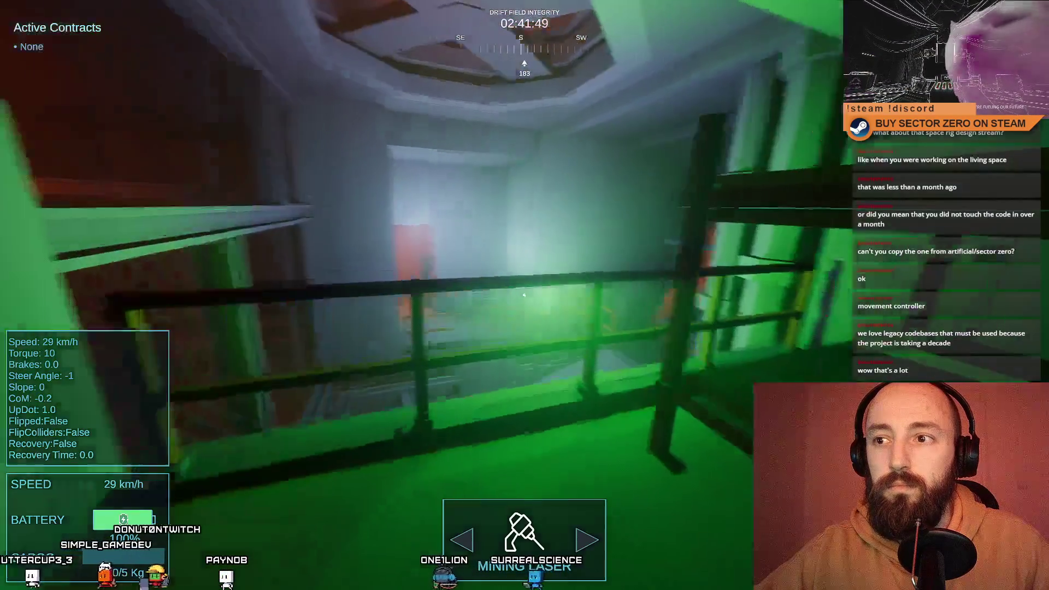
key("w")
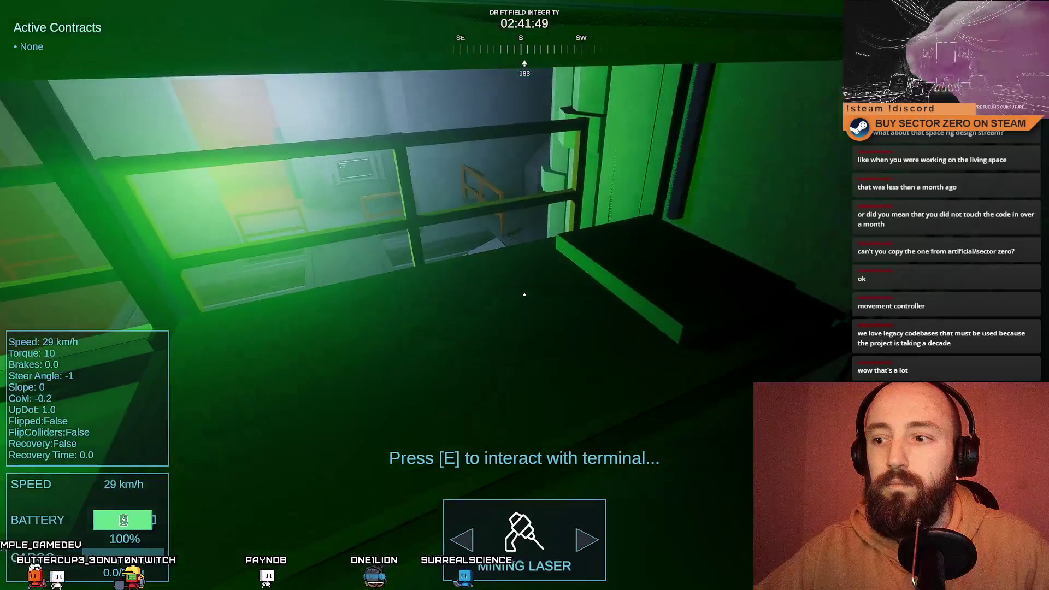
key("w")
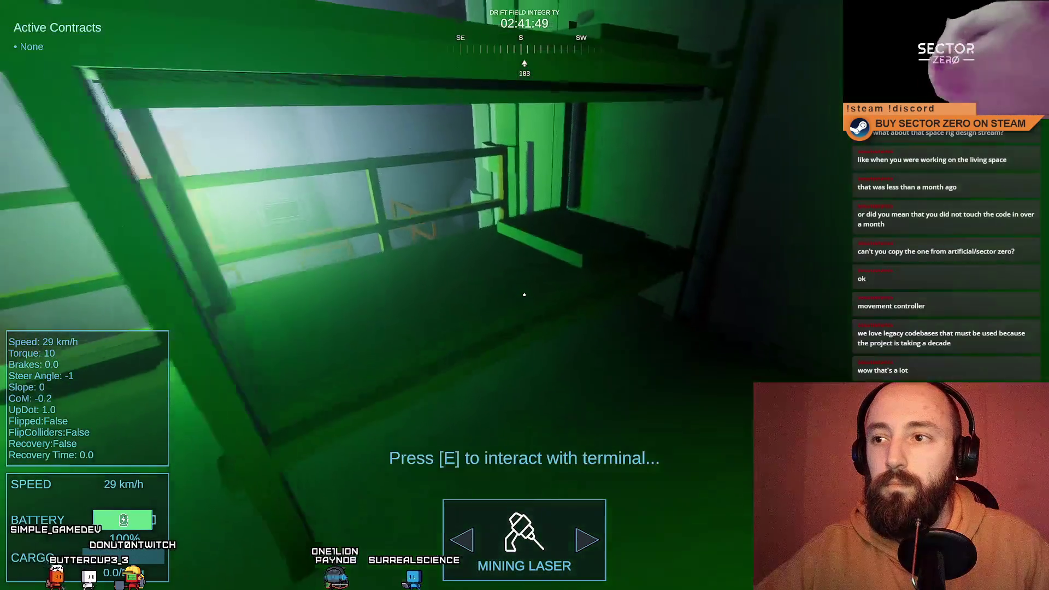
key("w")
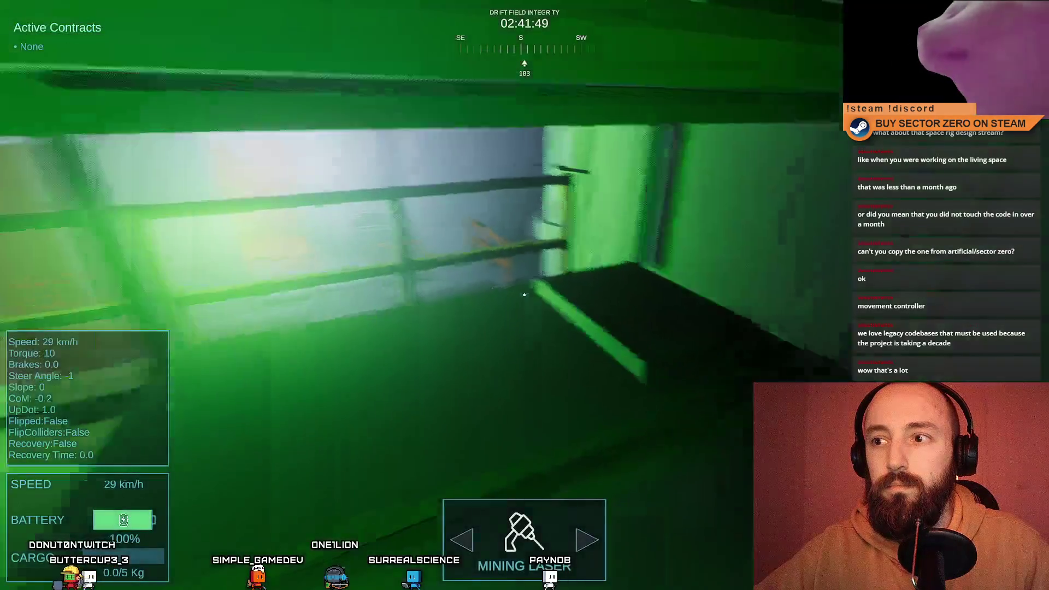
Inspect the bunk bed terminal, then walk the corridor into the green-lit bunk room and pipe wall.
key("s")
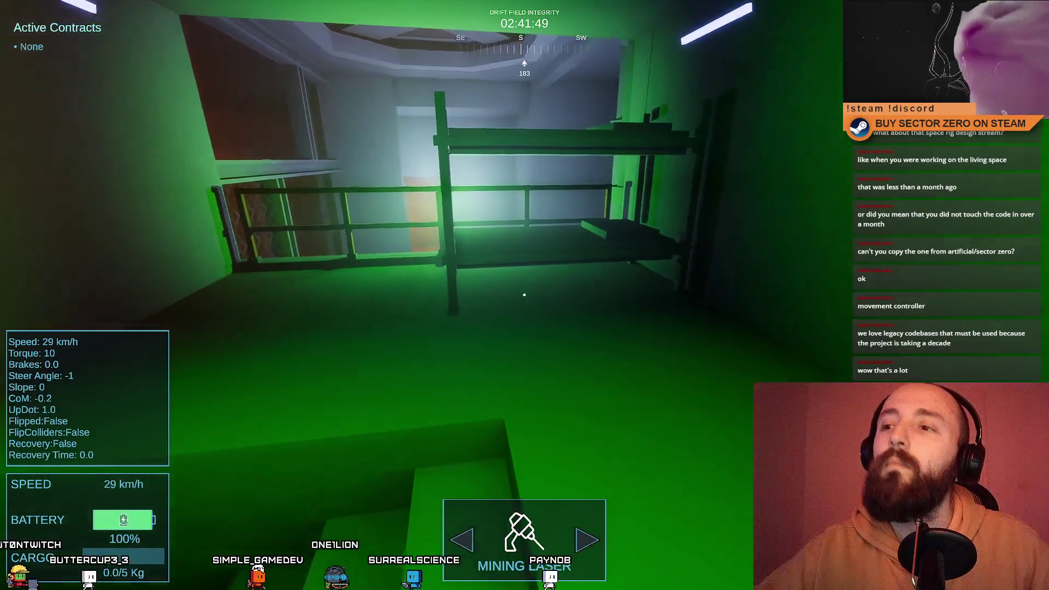
key("w")
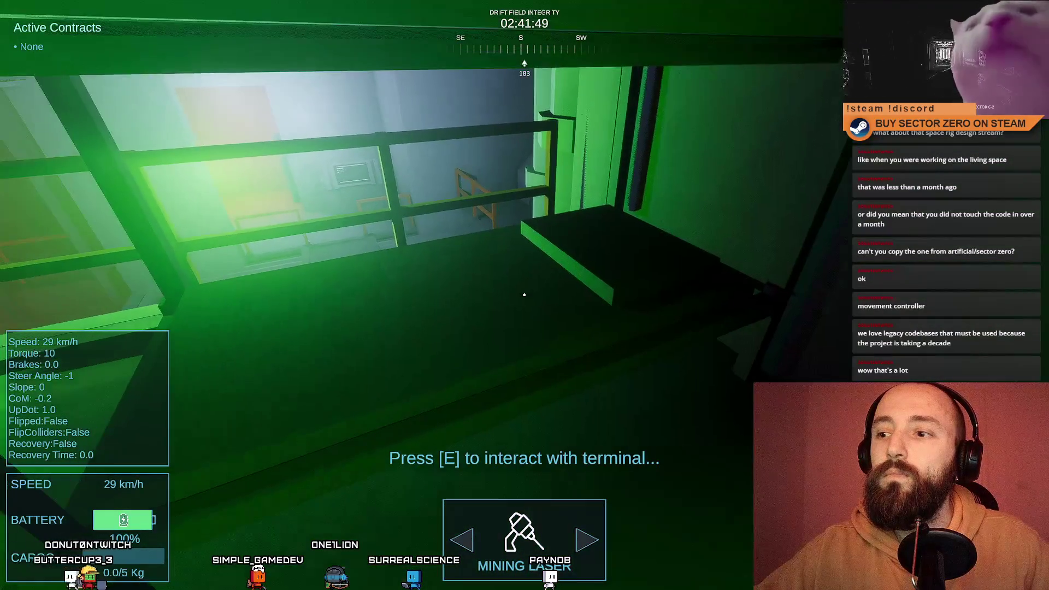
key("s")
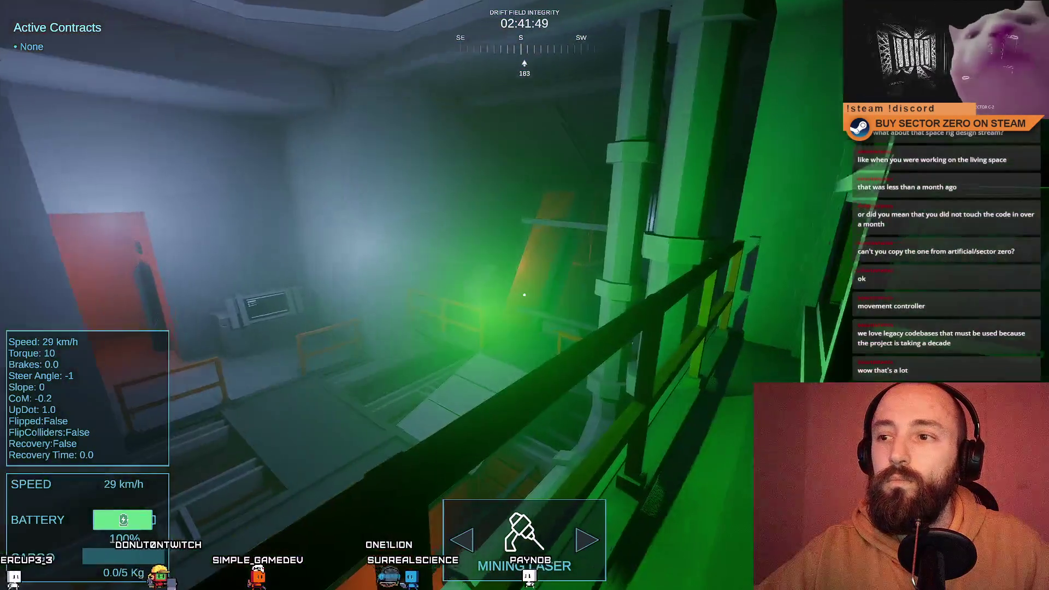
key("w")
key("w")
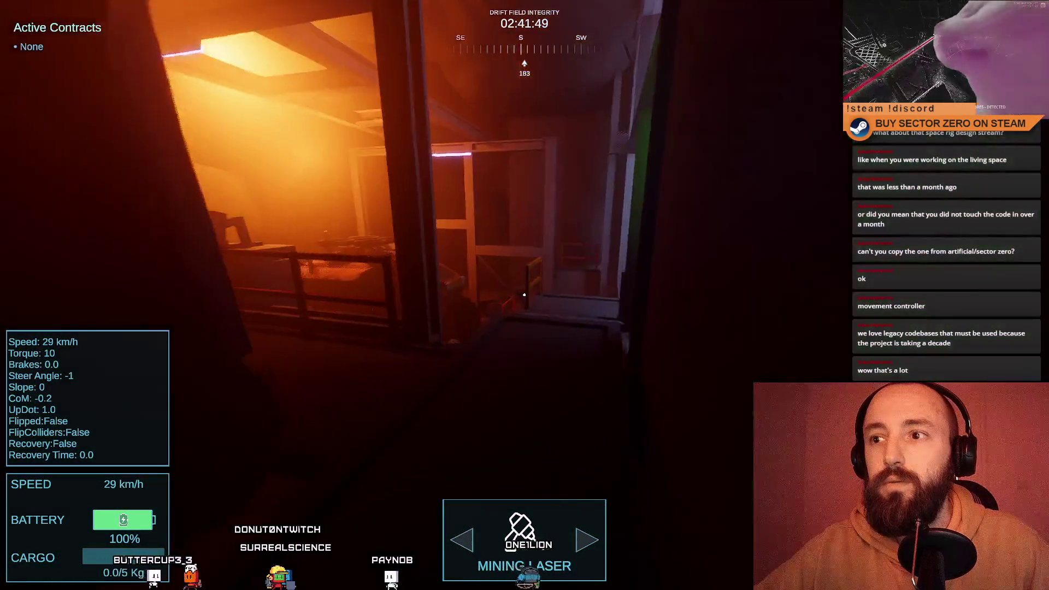
key("w")
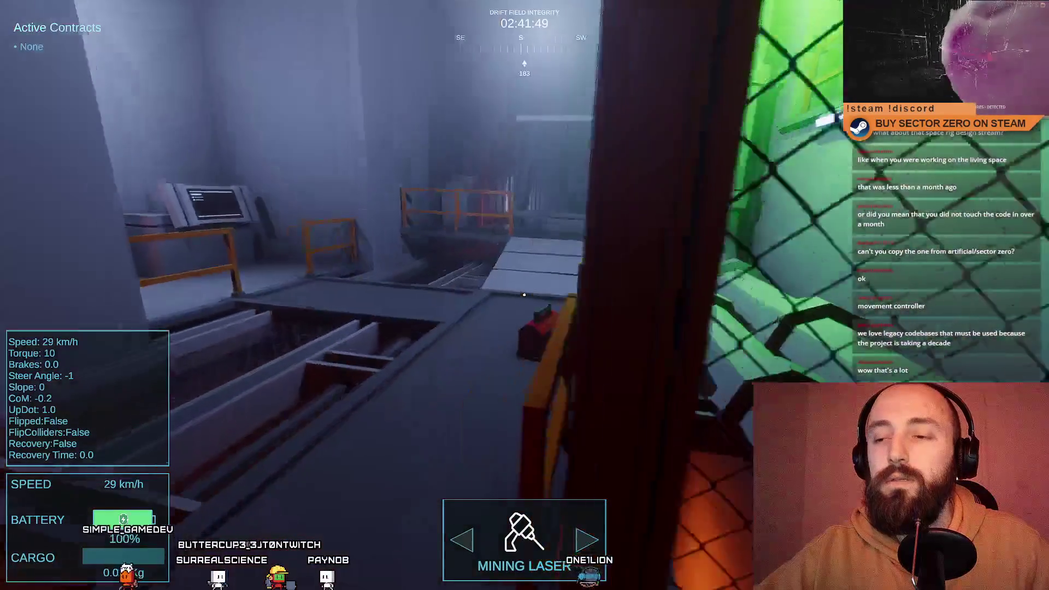
key("w")
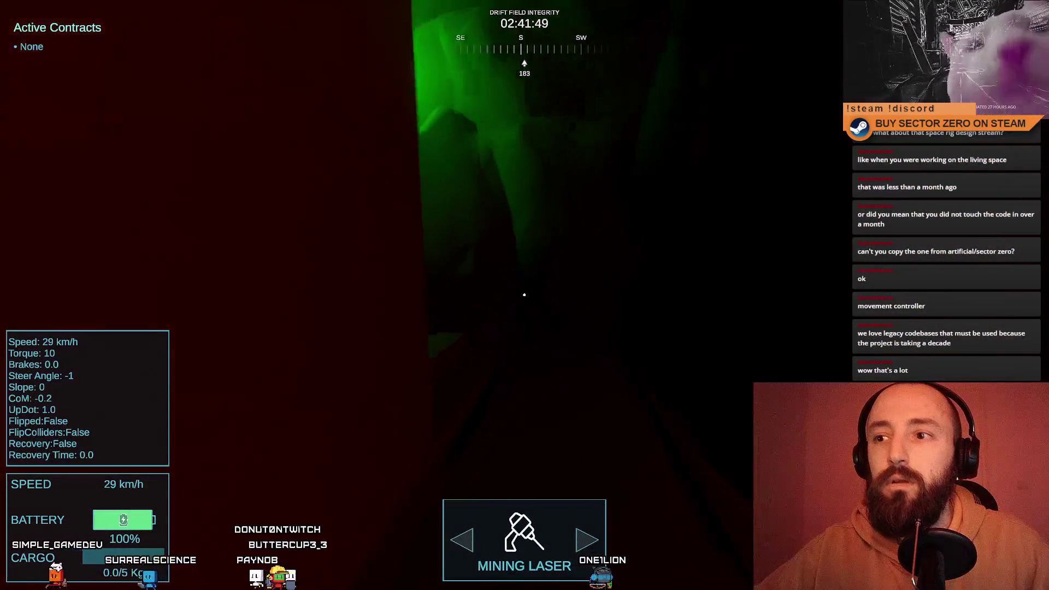
key("w")
key("w")
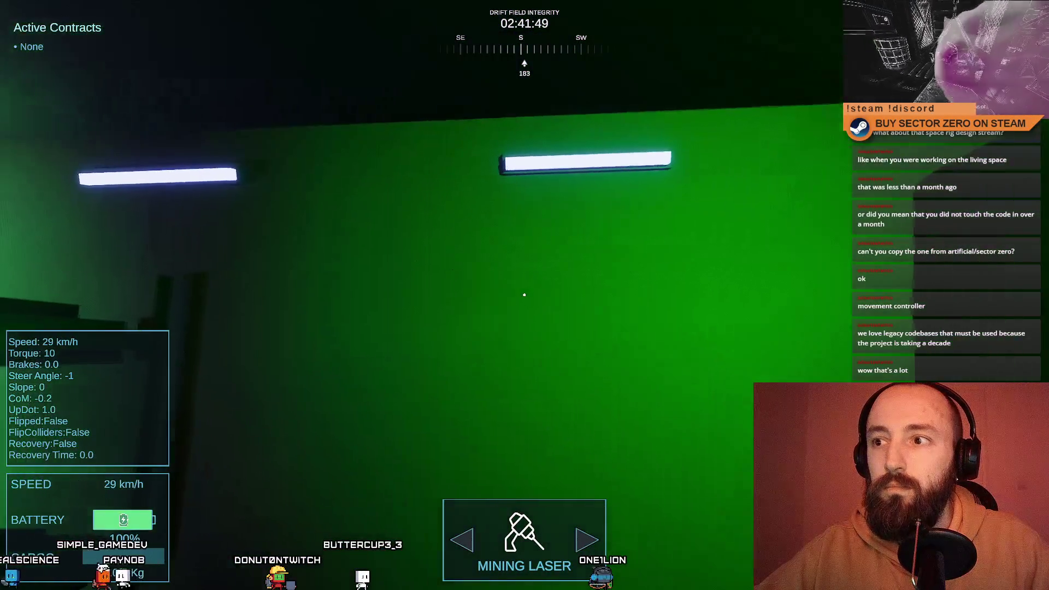
key("s")
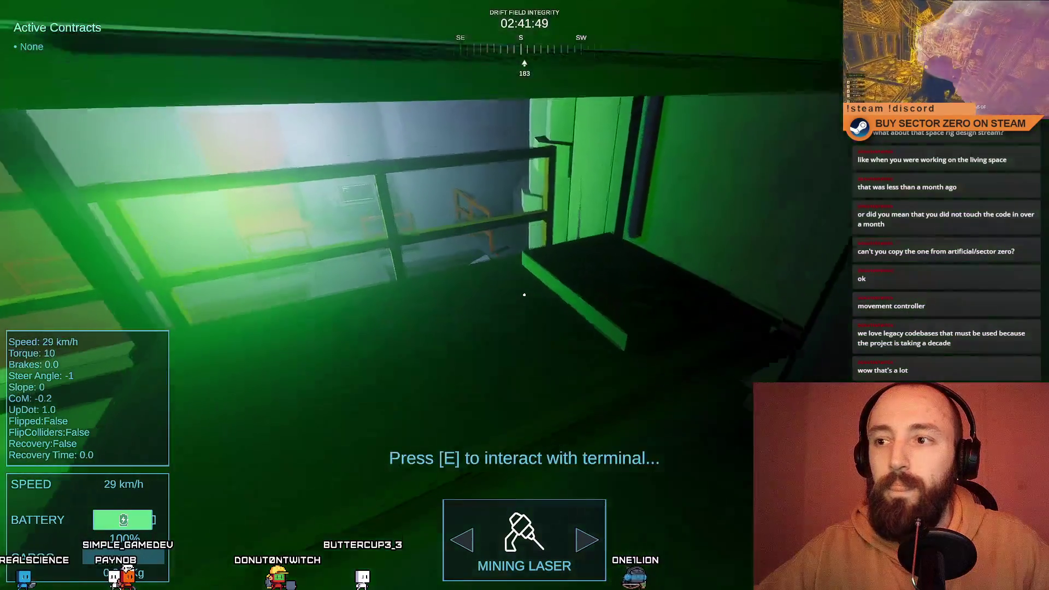
key("s")
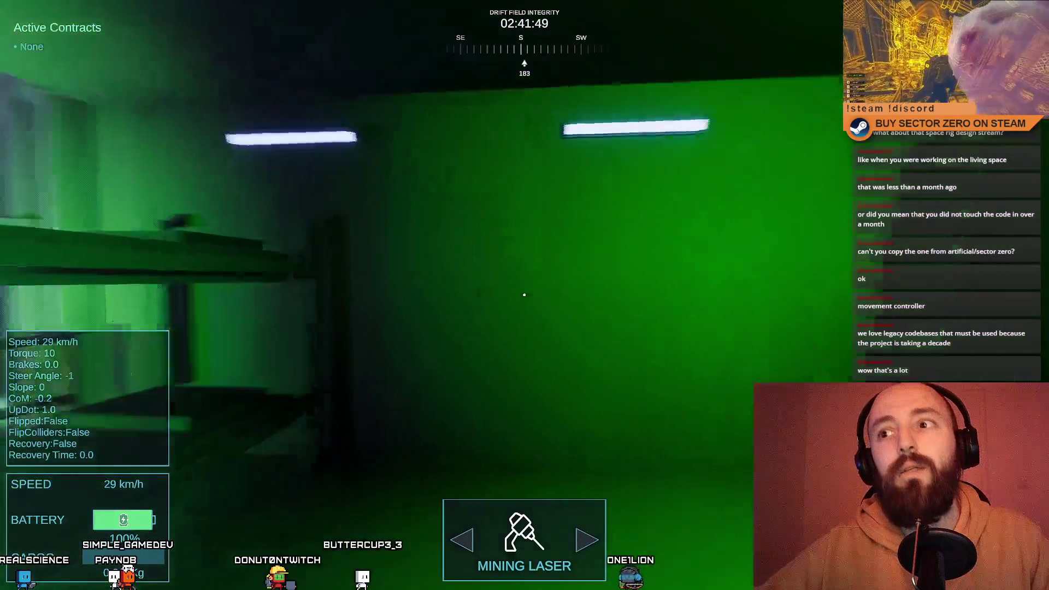
key("w")
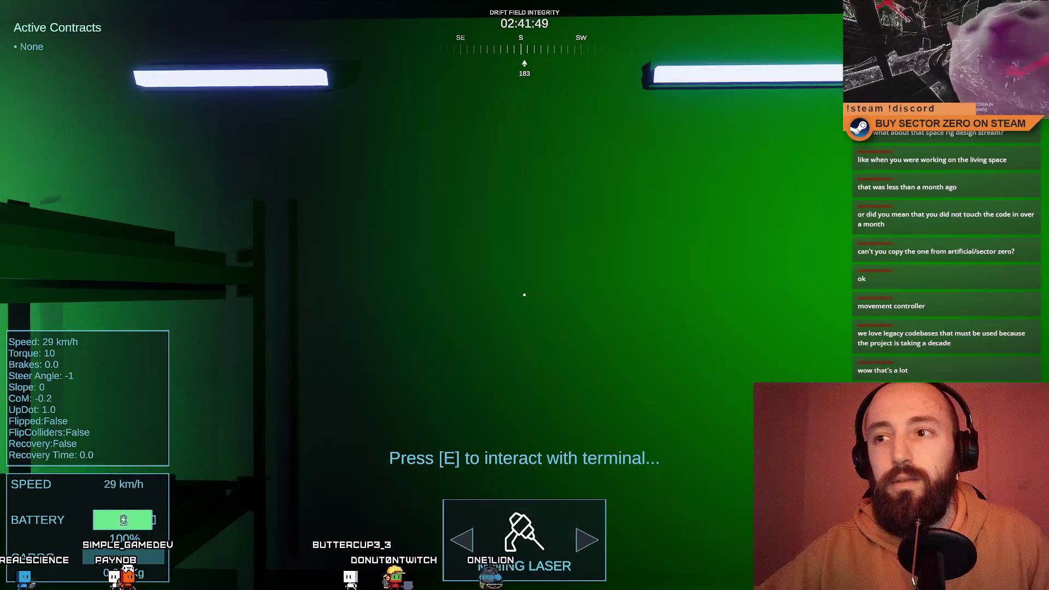
key("w")
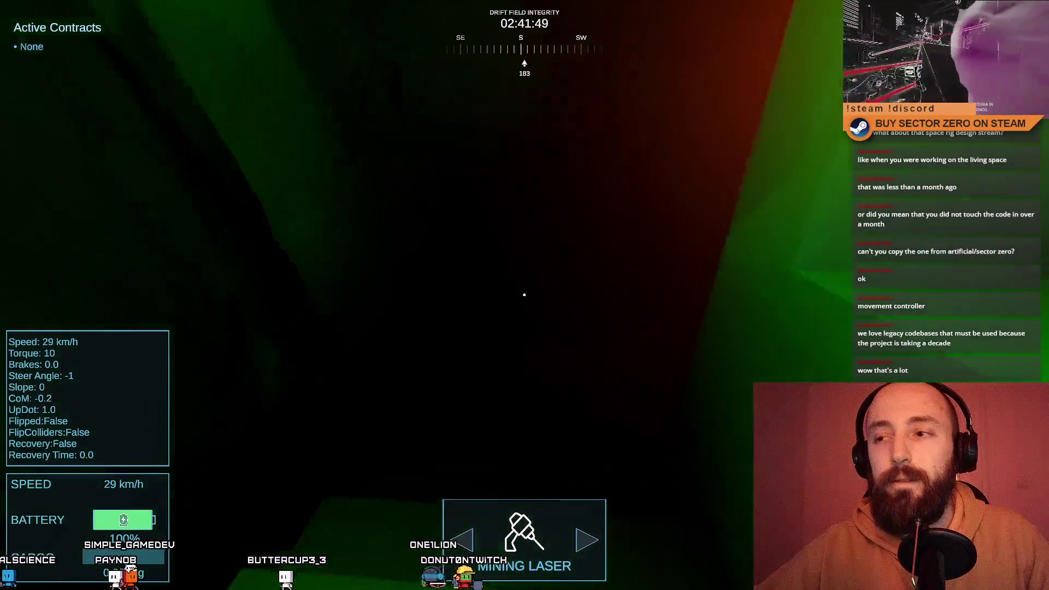
key("w")
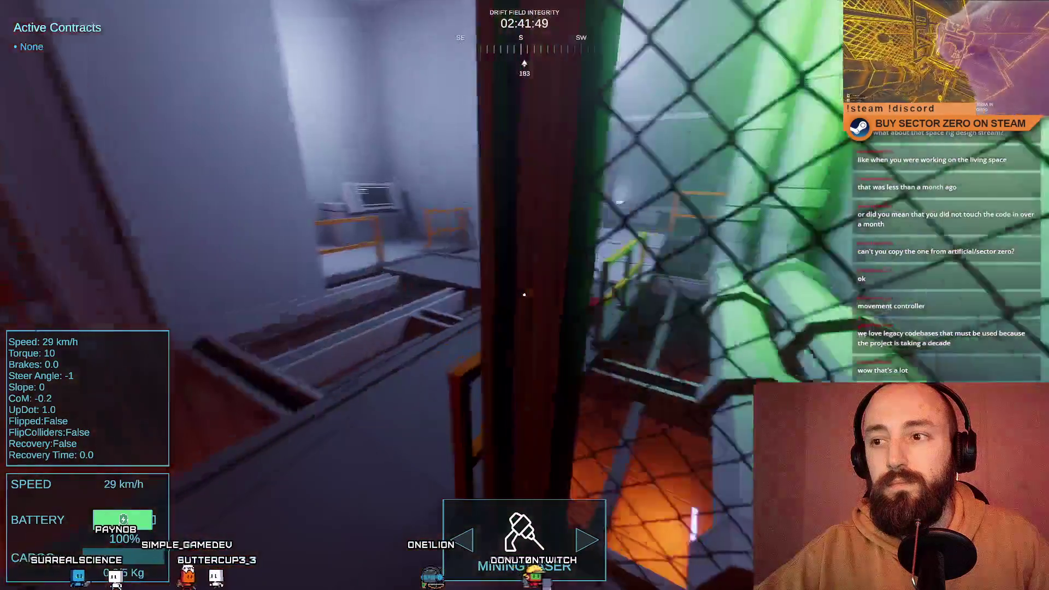
Walk through the dark corridor and red area onto the blue-hall walkway to the corridor terminal.
key("a")
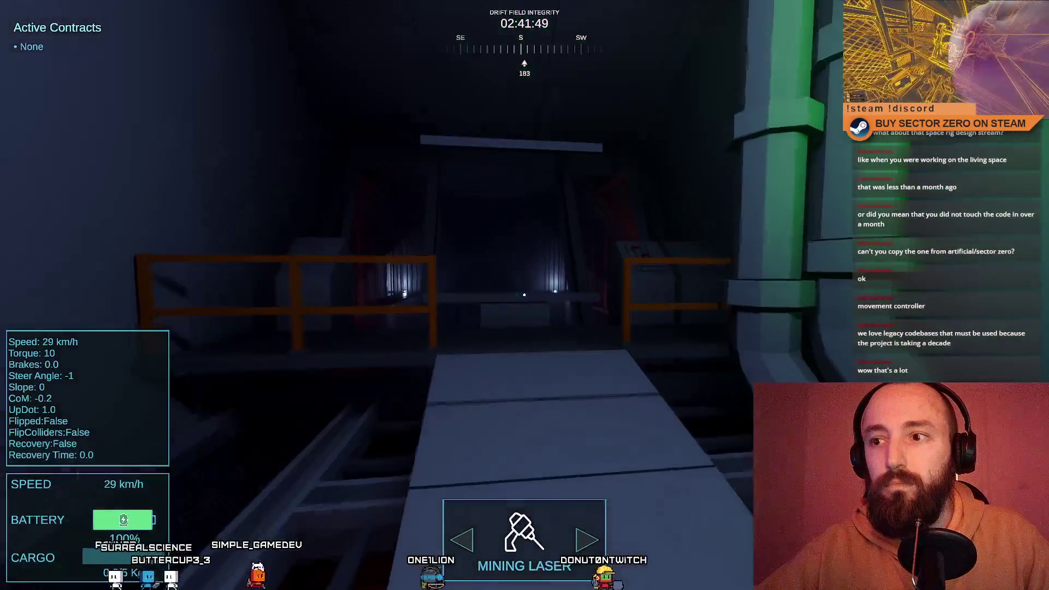
key("w")
key("w")
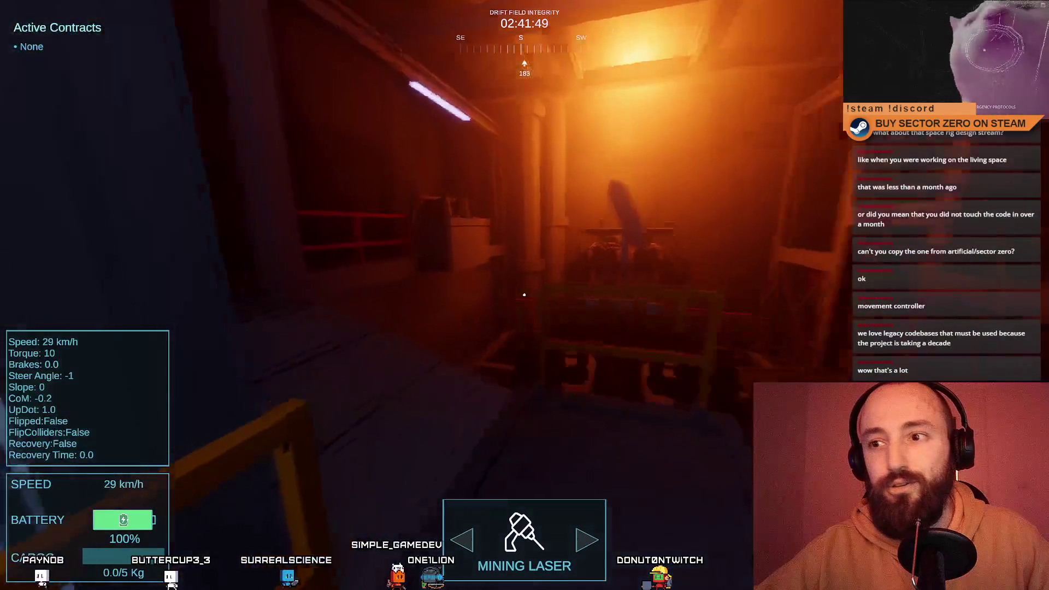
key("w")
key("w")
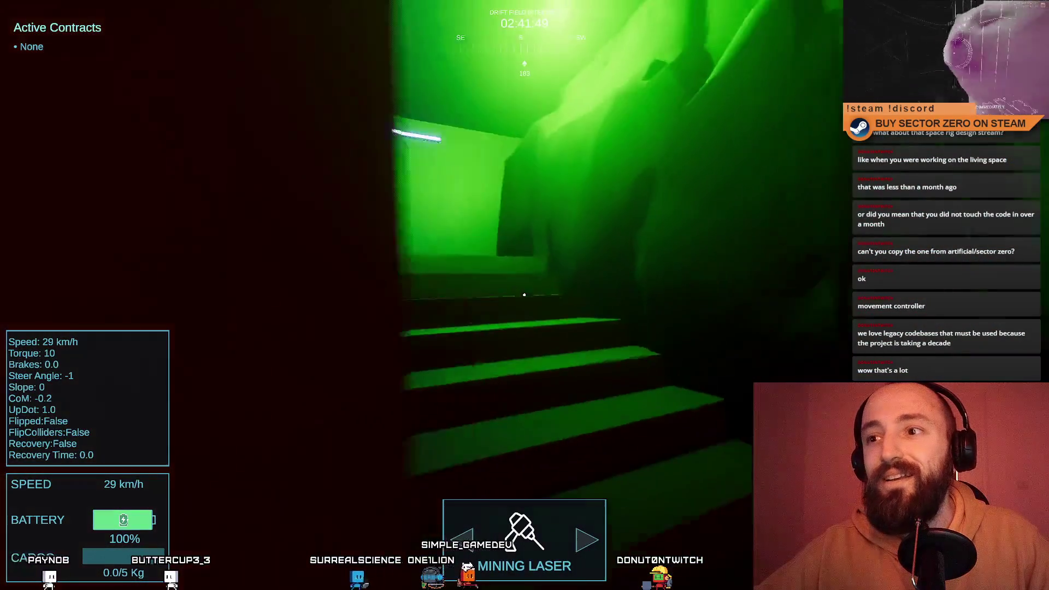
key("w")
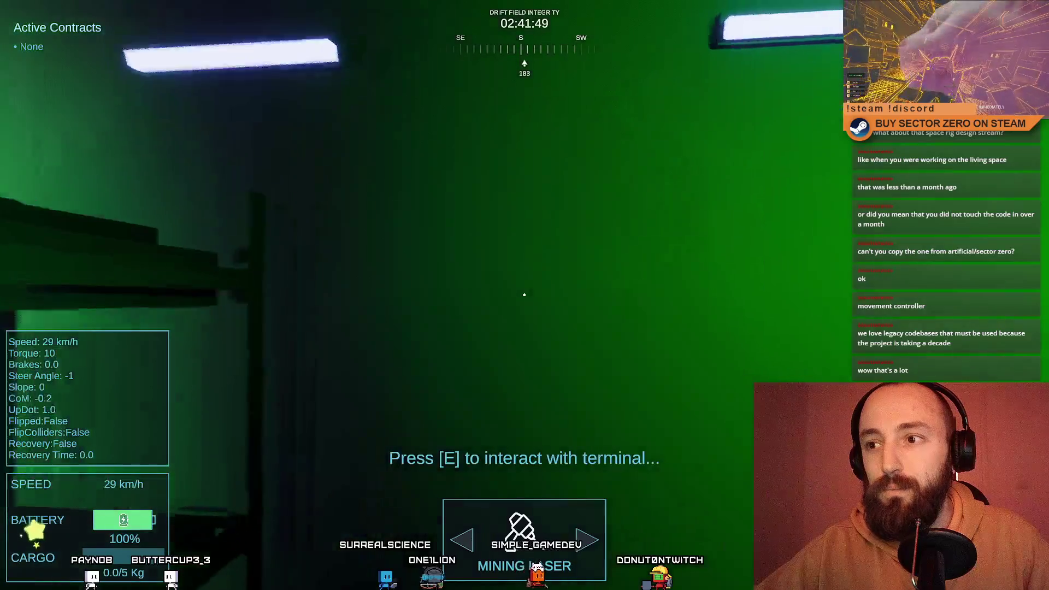
key("w")
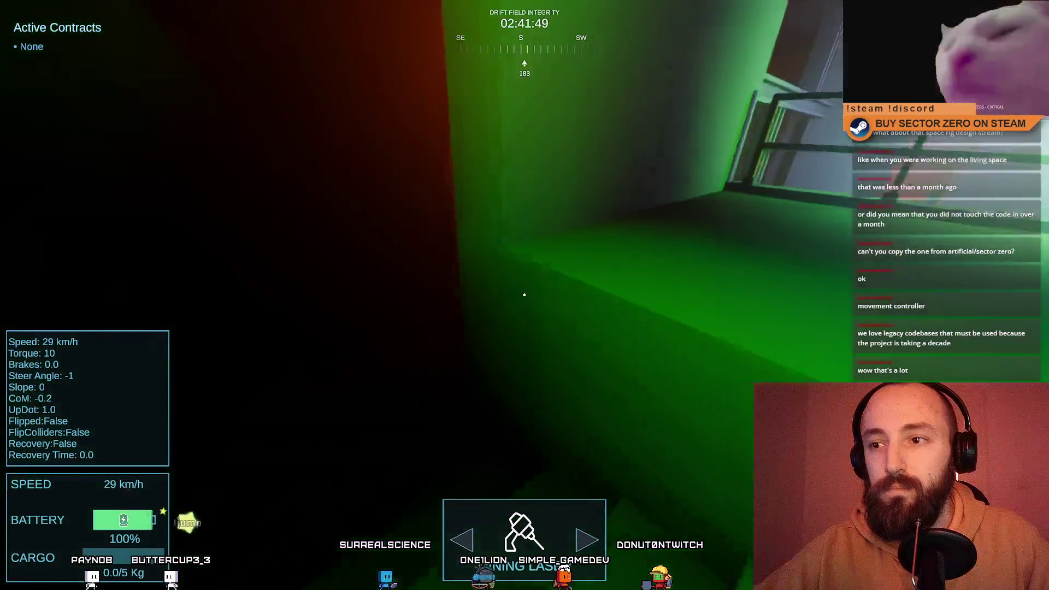
key("w")
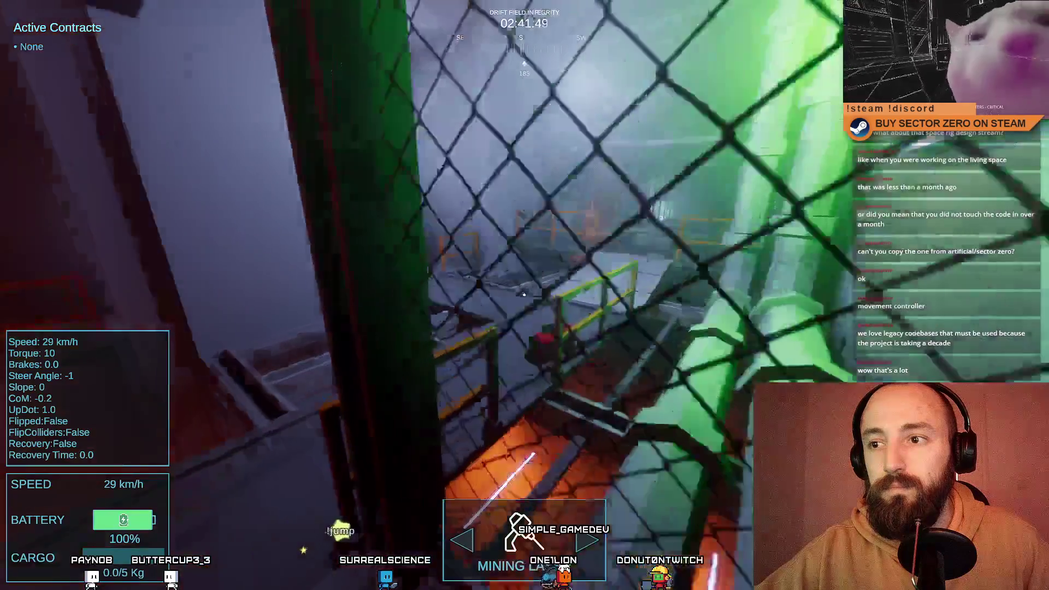
key("w")
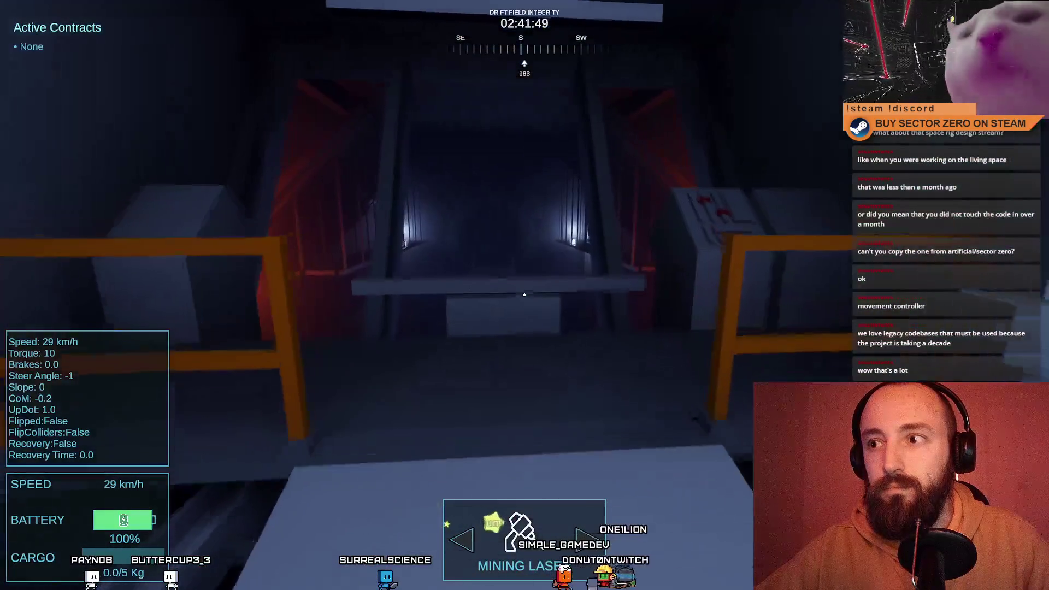
Walk on to the rover bay, get into the rover and drive toward the tunnel.
key("w")
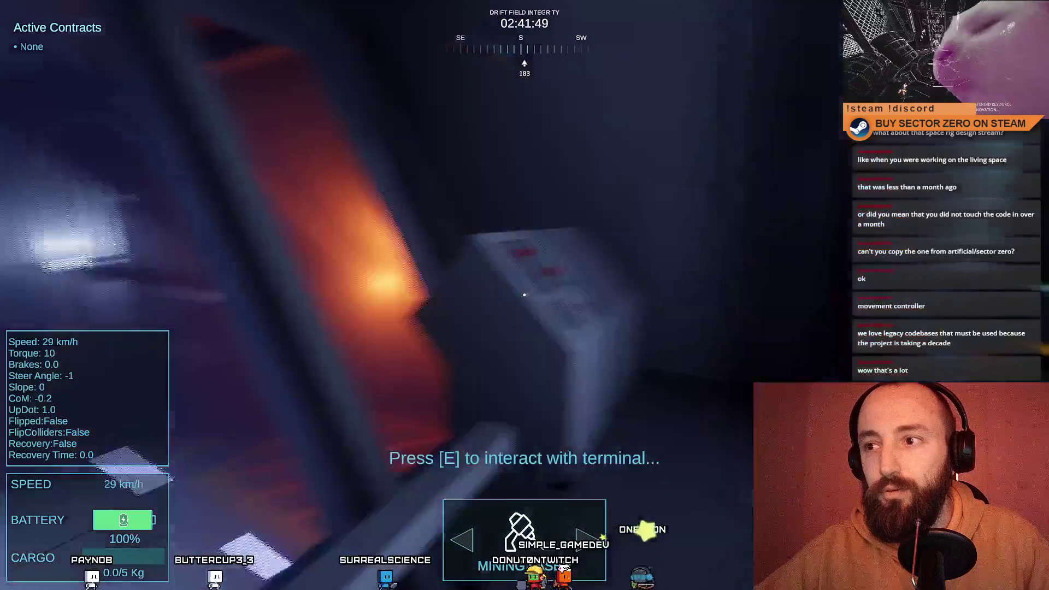
key("w")
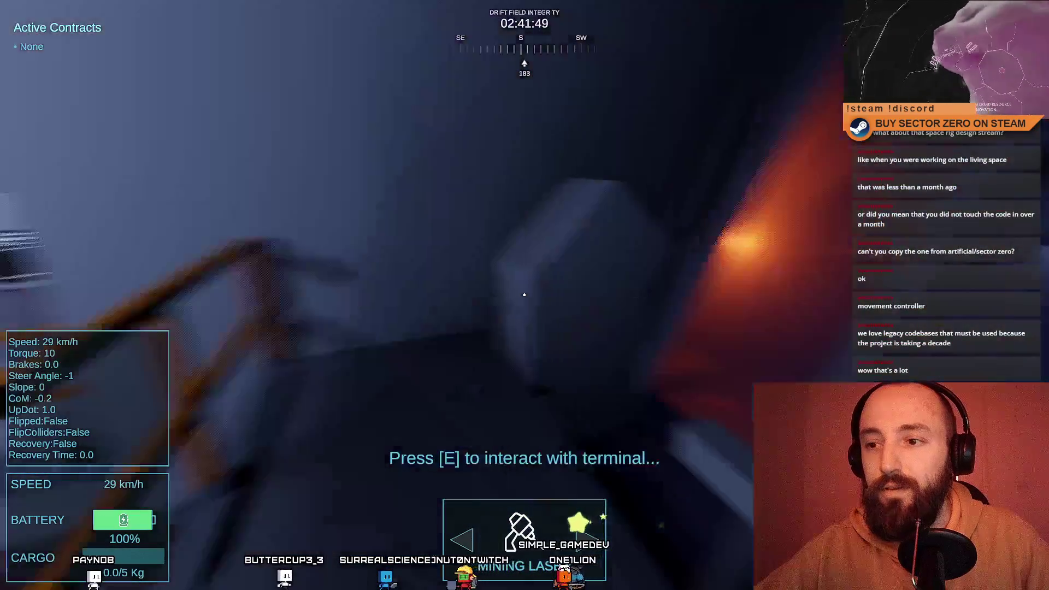
key("w")
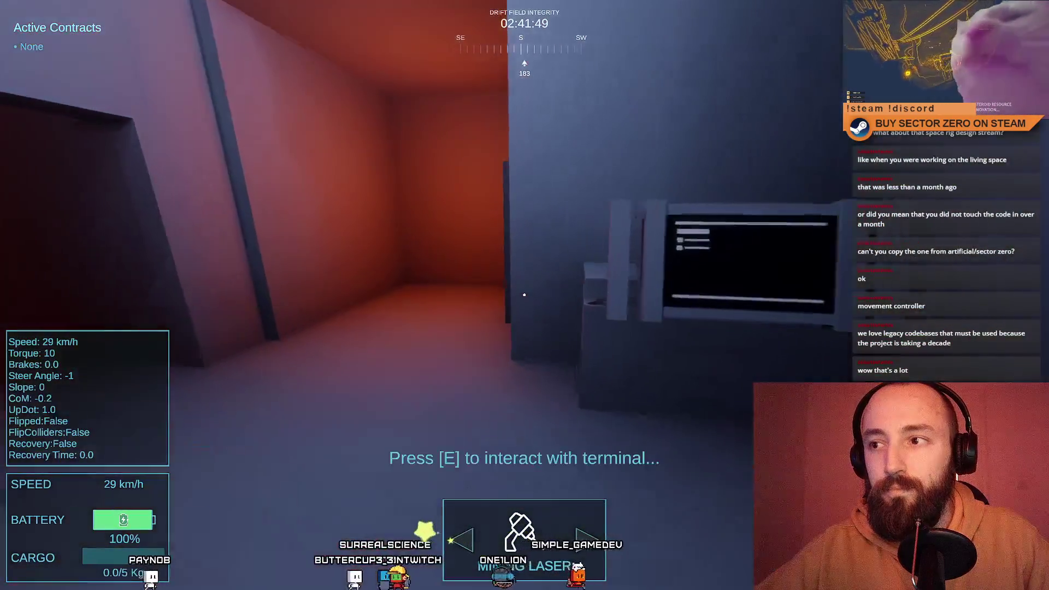
key("w")
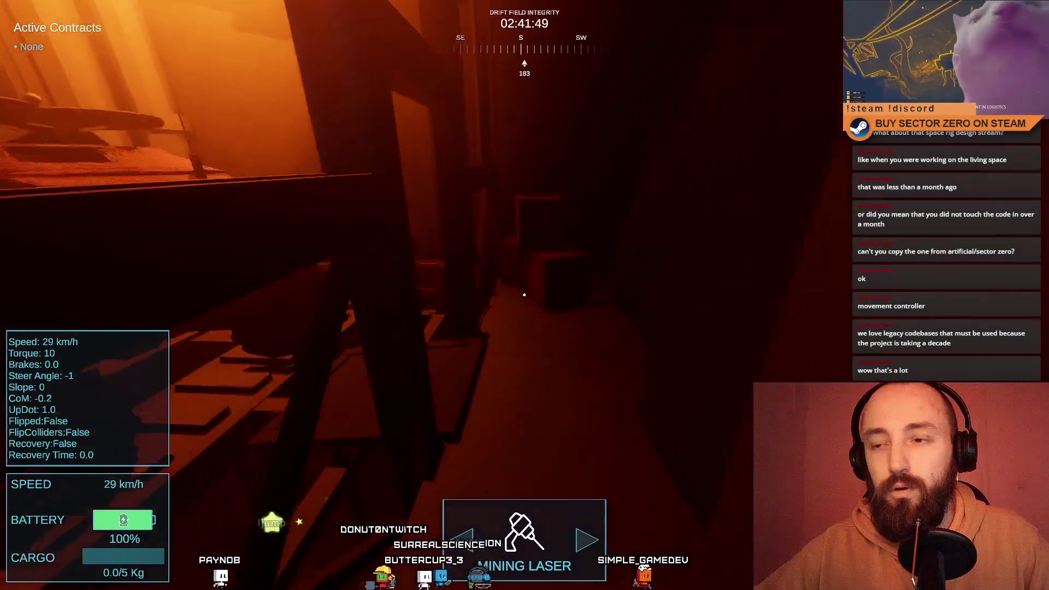
key("e")
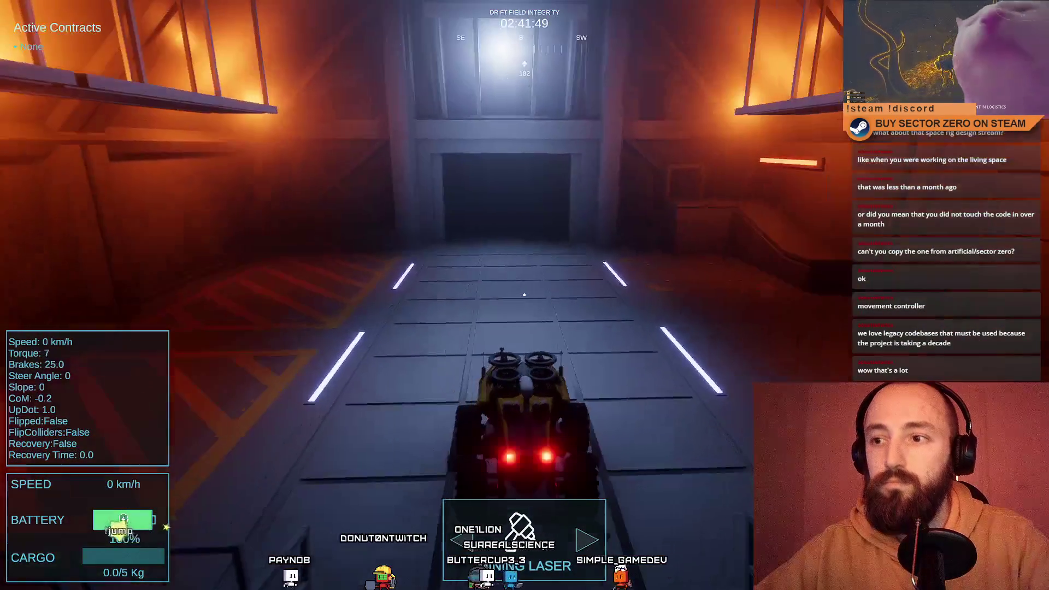
key("F11")
key("w")
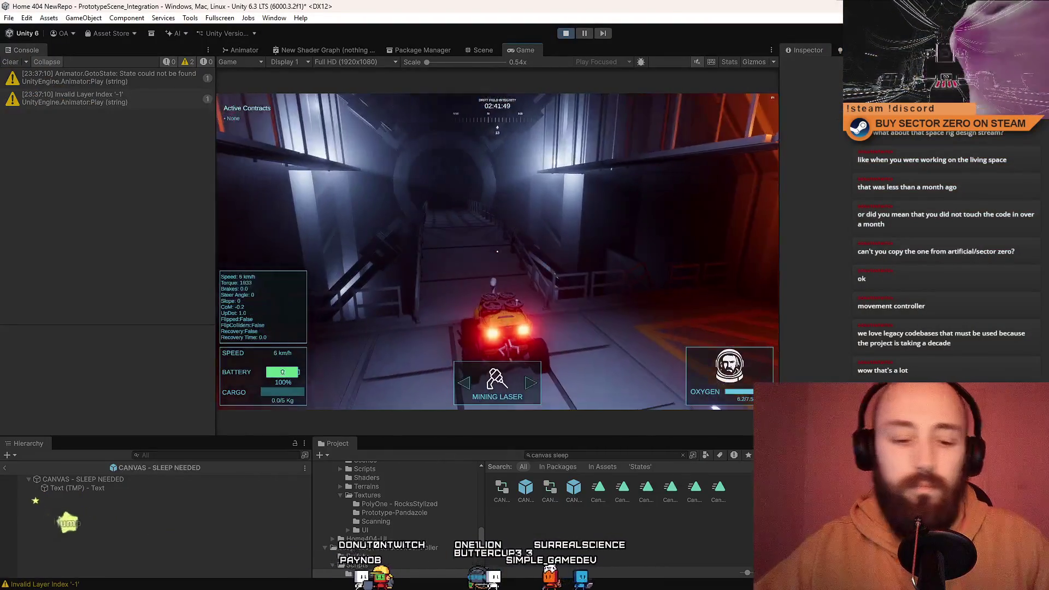
Drive the rover up the tunnel ramp toward the portal, turn around and speed back down the corridor.
key("w")
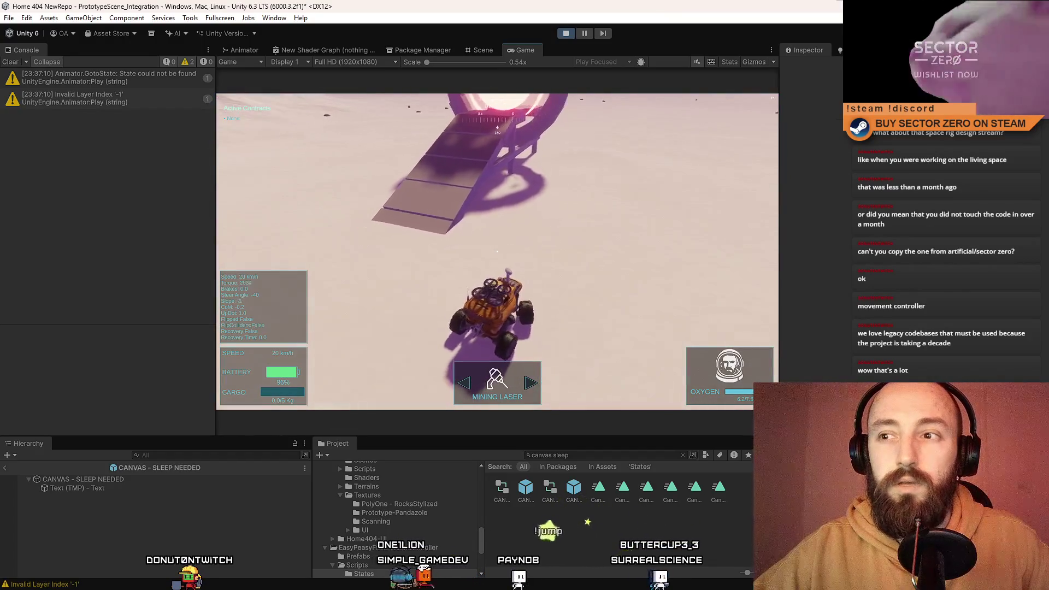
key("w")
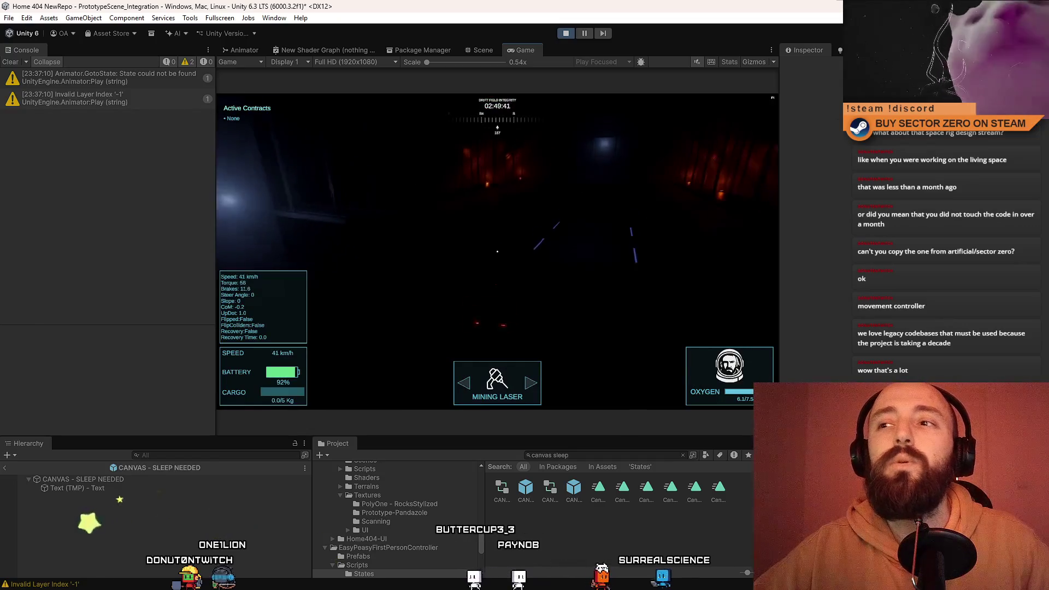
key("s")
key("a")
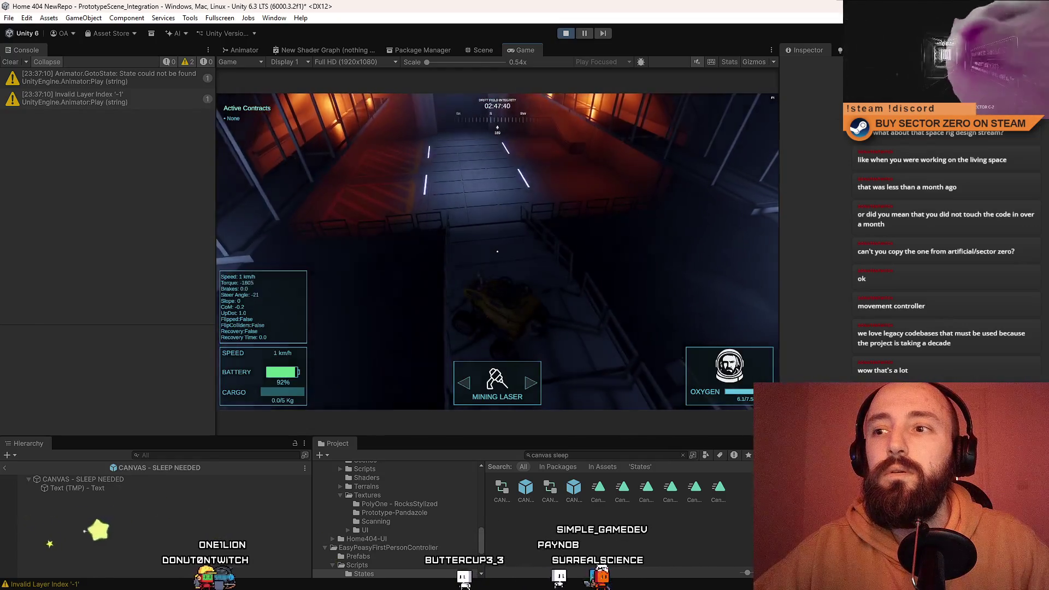
key("w")
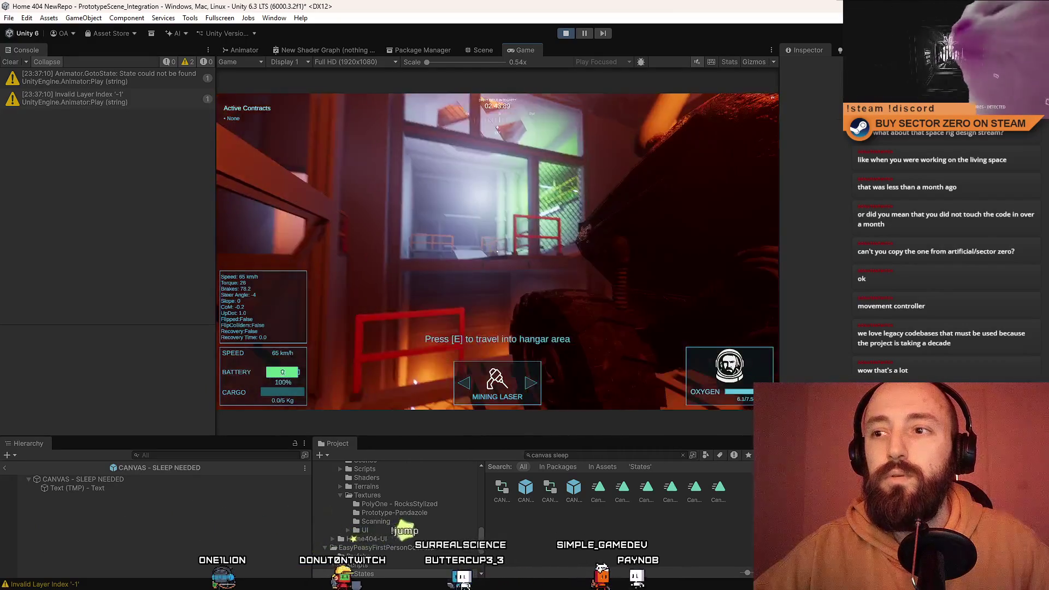
Travel into the hangar area, sleep in the bunk to trigger the new-day fade, then walk to the terminal.
key("e")
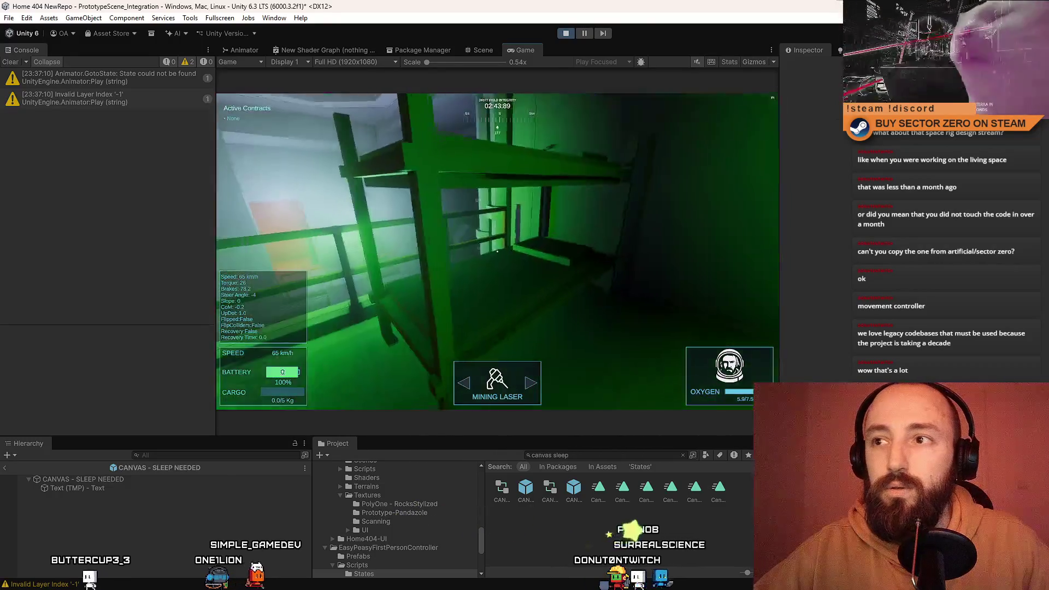
key("e")
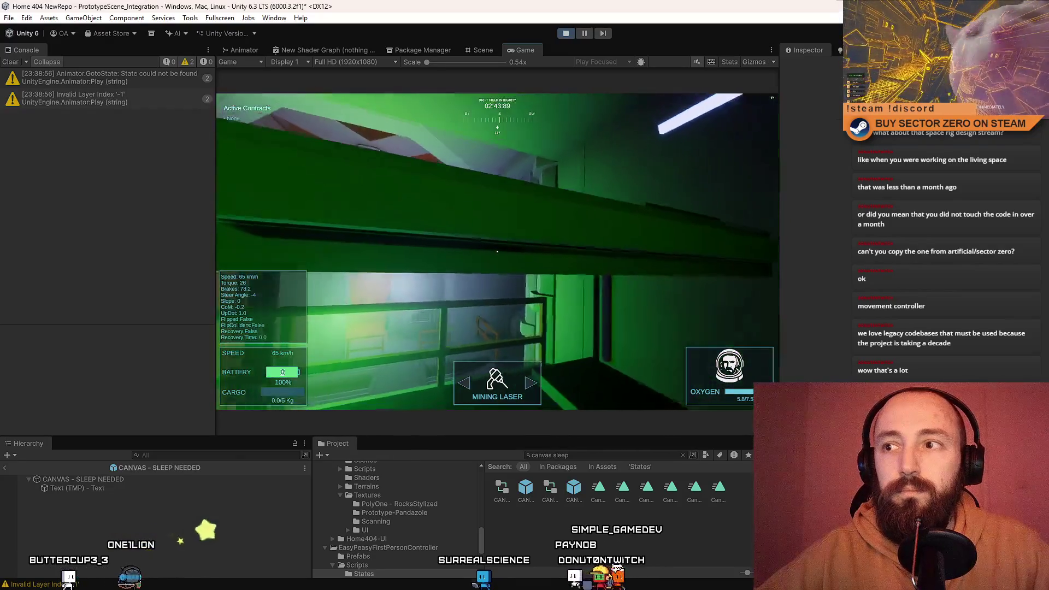
key("w")
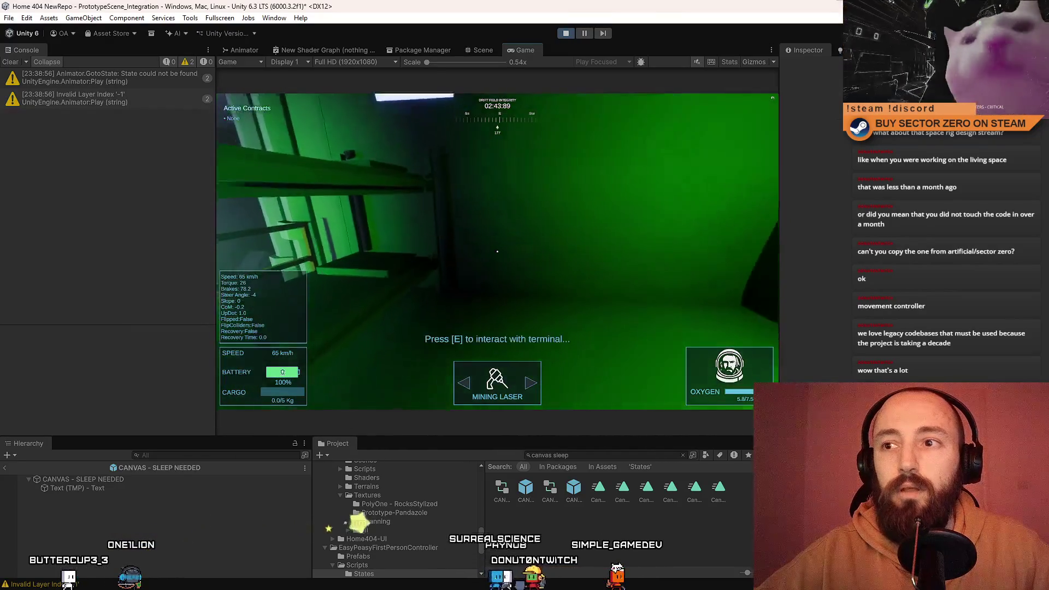
key("w")
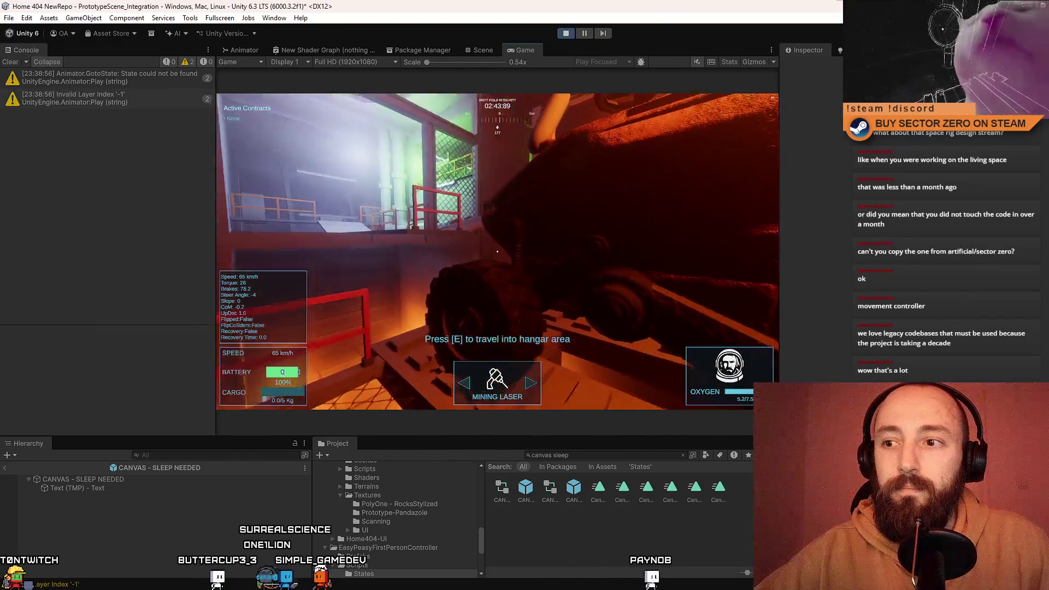
Travel into the hangar, drive the corridor, hop to the office area and back, then drive on.
key("e")
key("w")
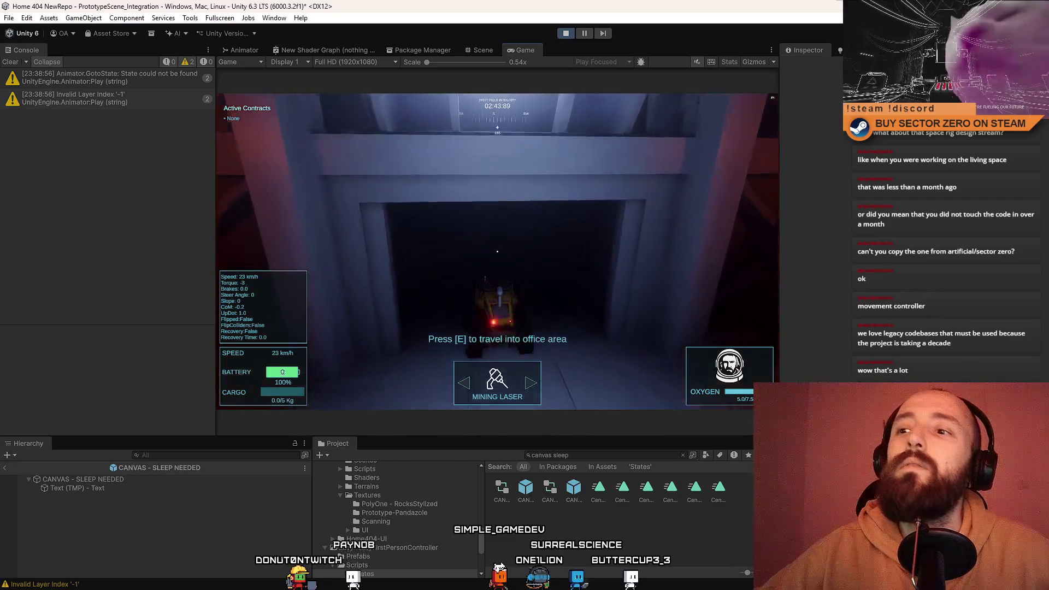
key("e")
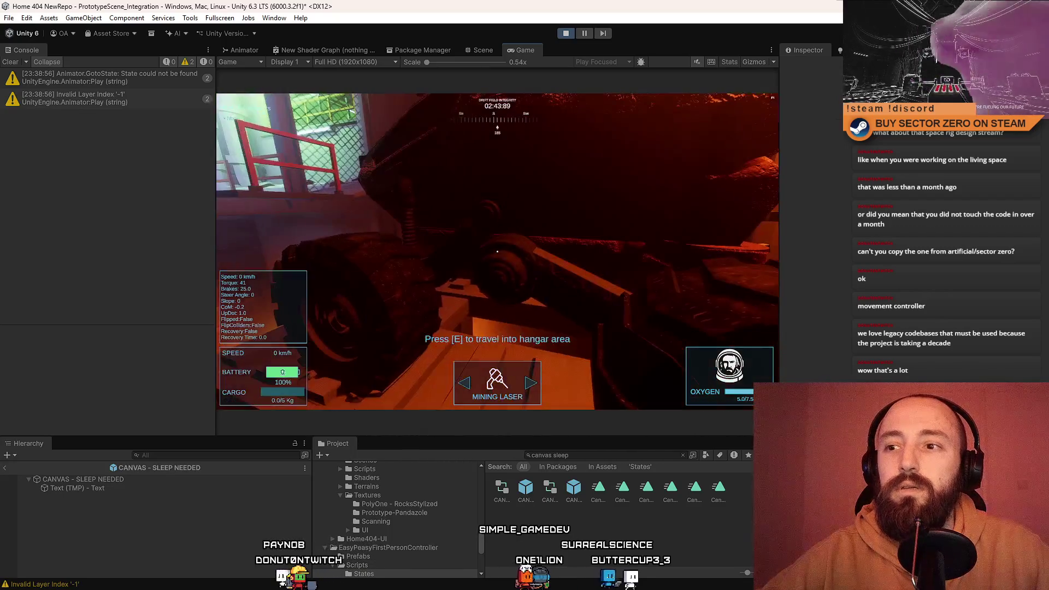
key("e")
key("w")
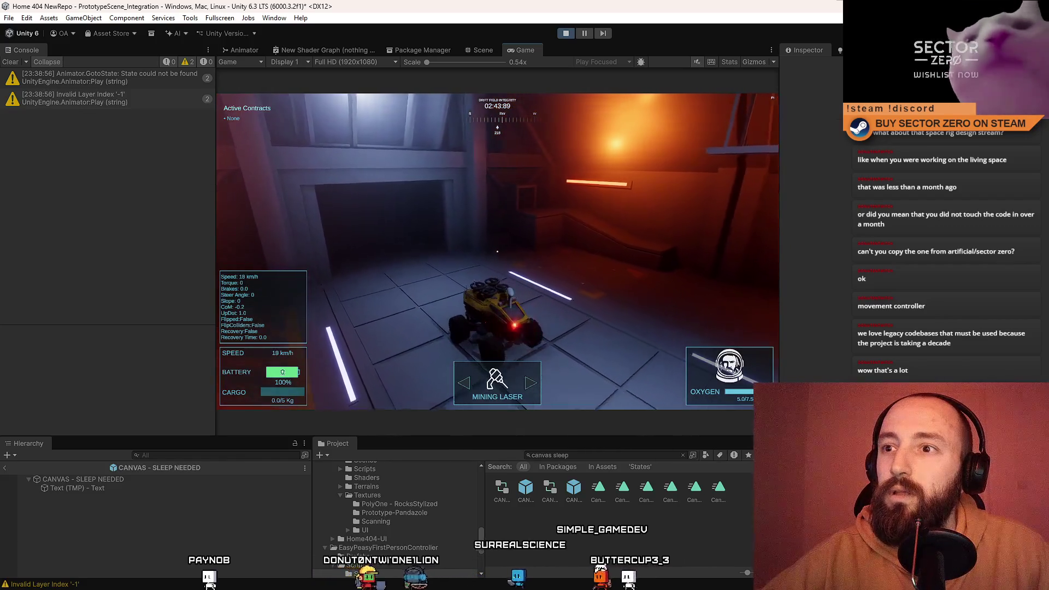
Drive the rover around the hangar and down the lit corridor, braking and turning.
key("s")
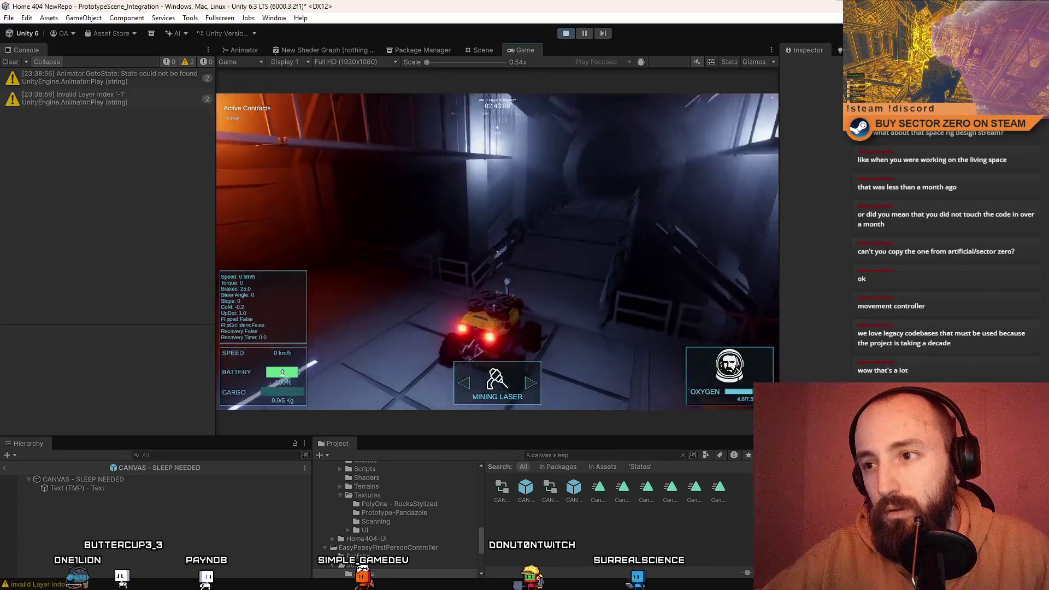
key("w")
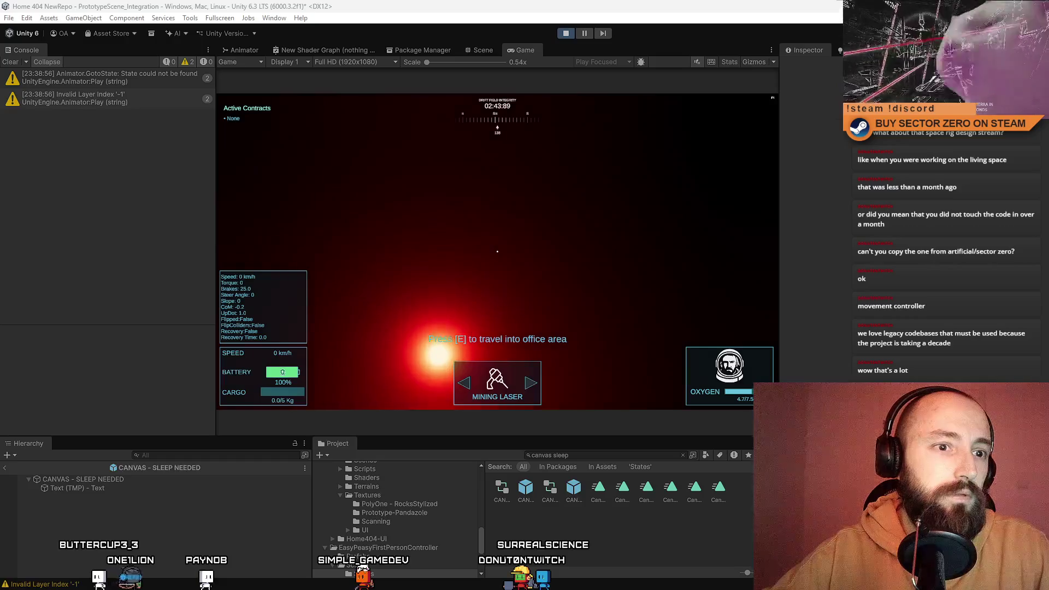
key("w")
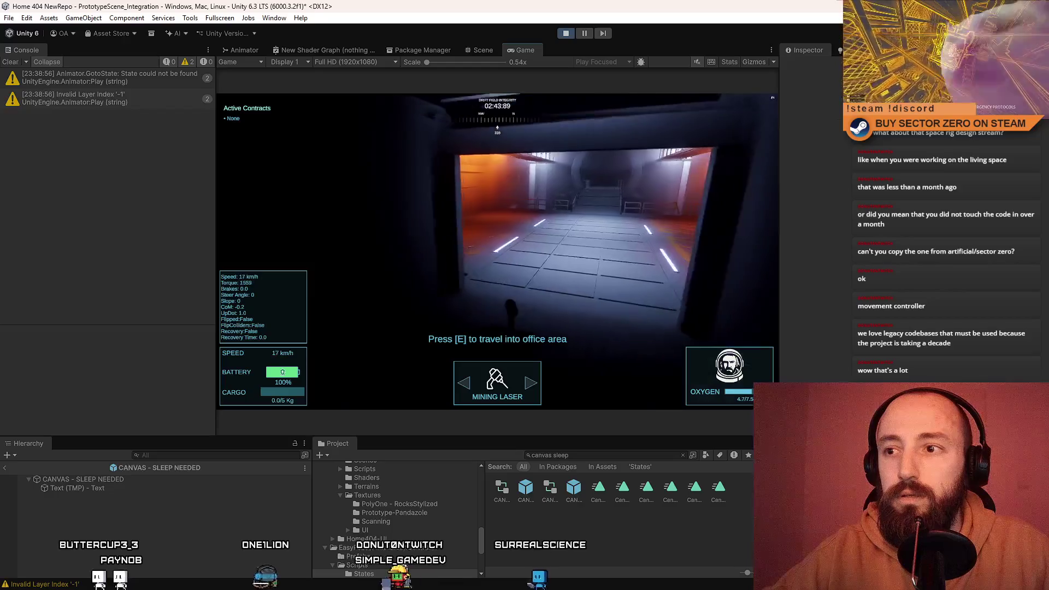
key("s")
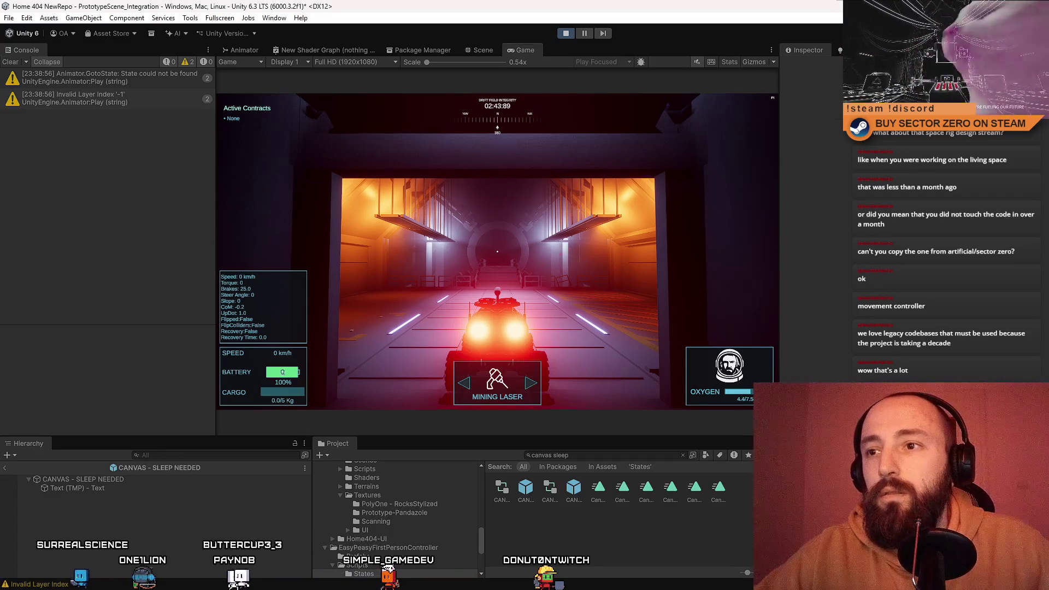
key("w")
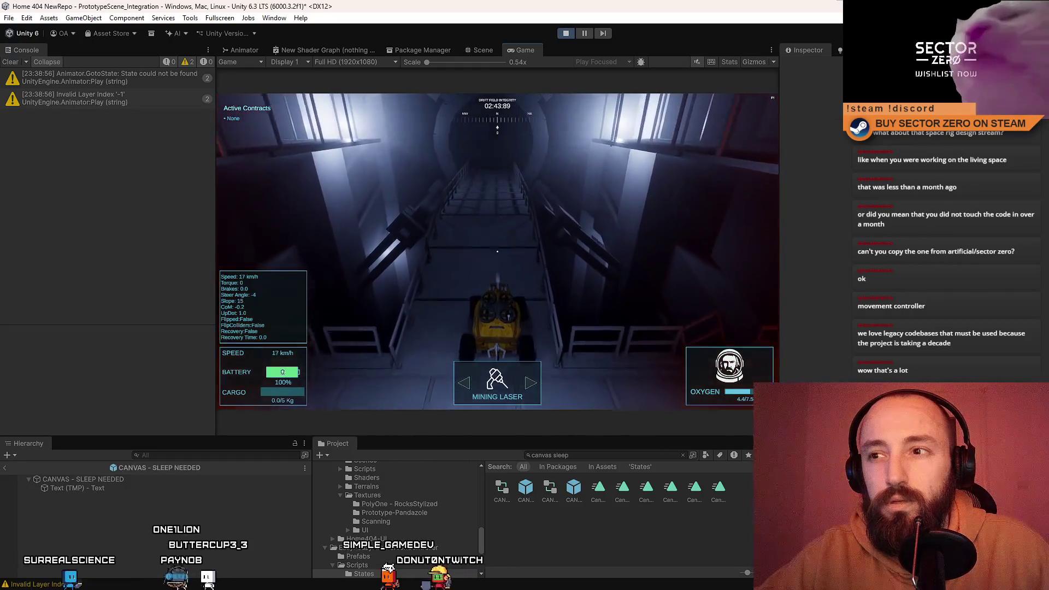
key("s")
key("w")
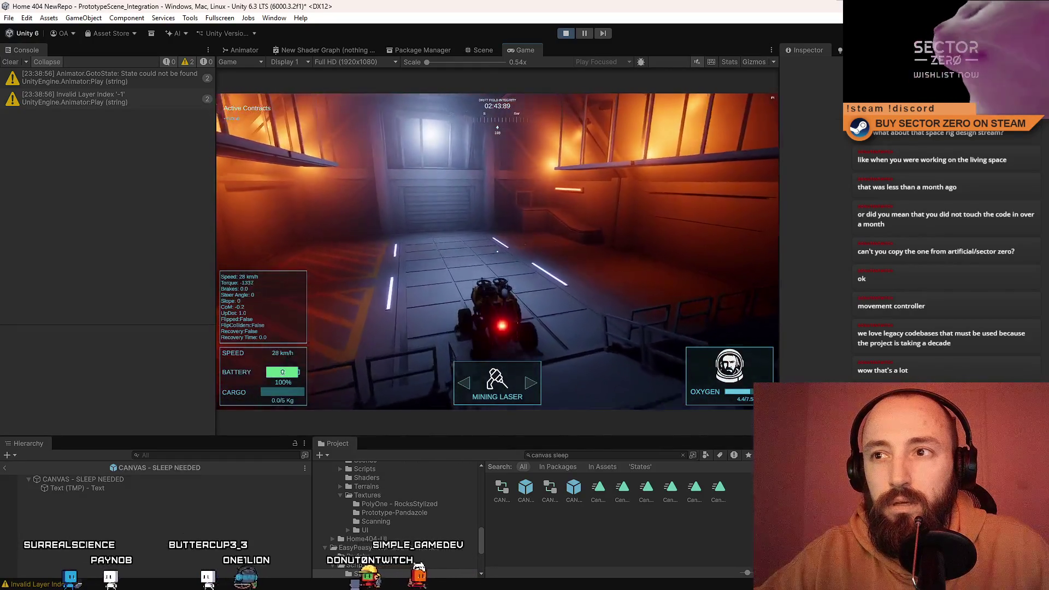
key("w")
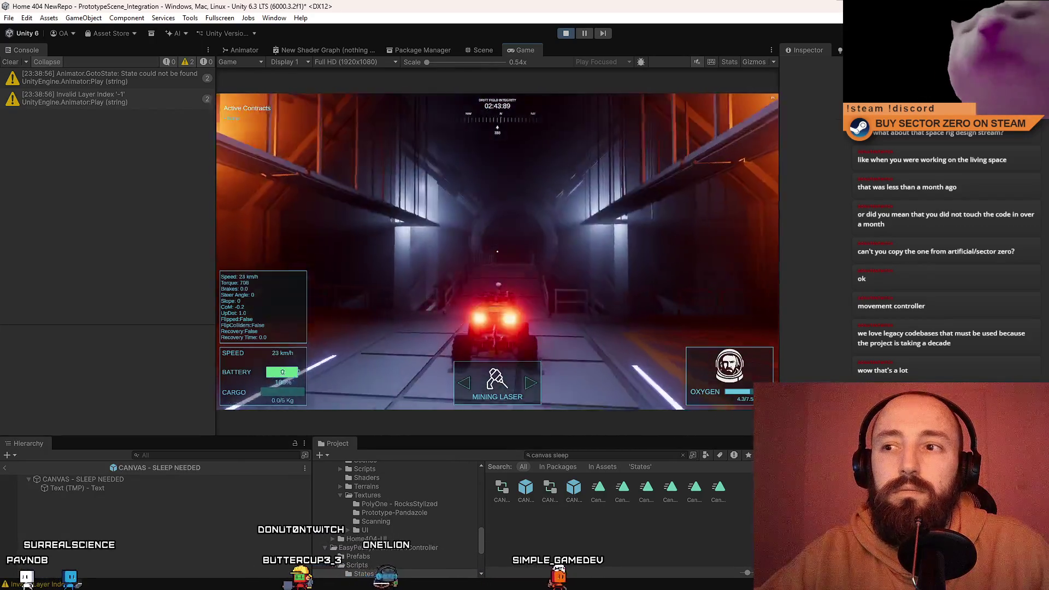
Swing the rover round, then trace the Animator.GotoState warning to SleepManager.cs line 86.
key("s")
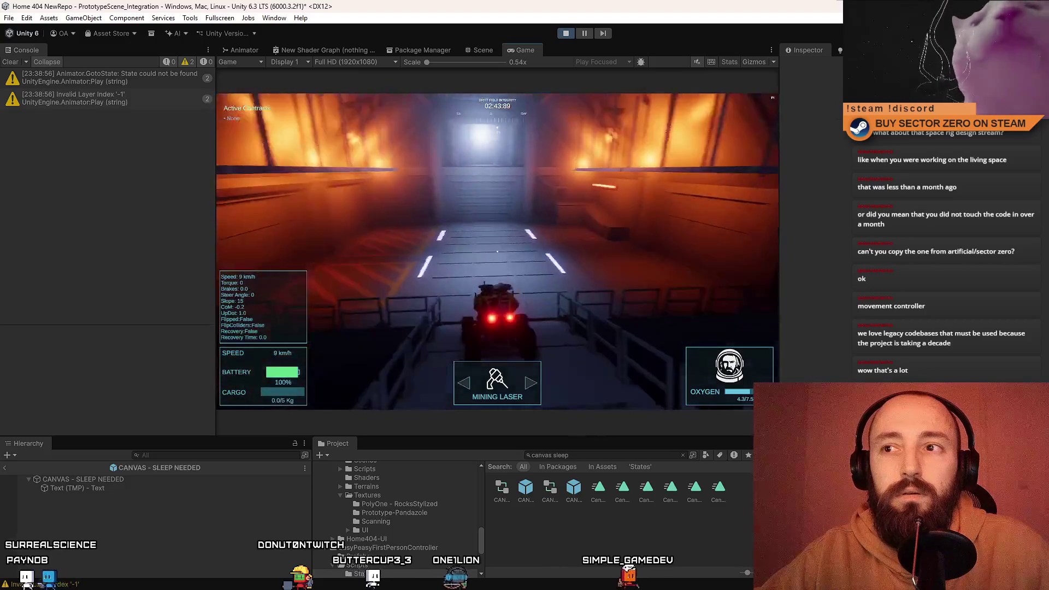
key("w")
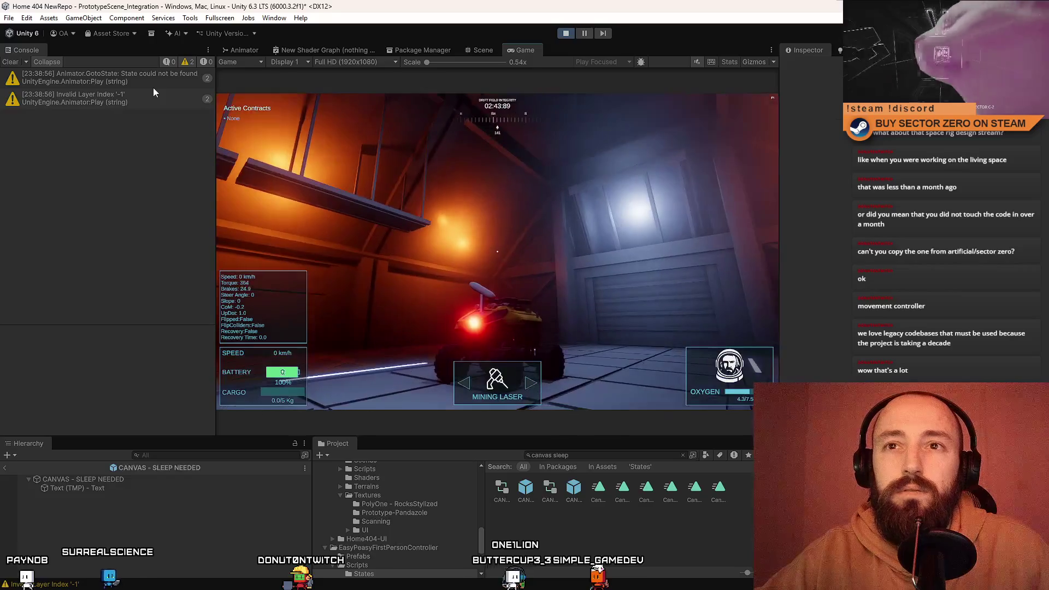
left_click(153, 85)
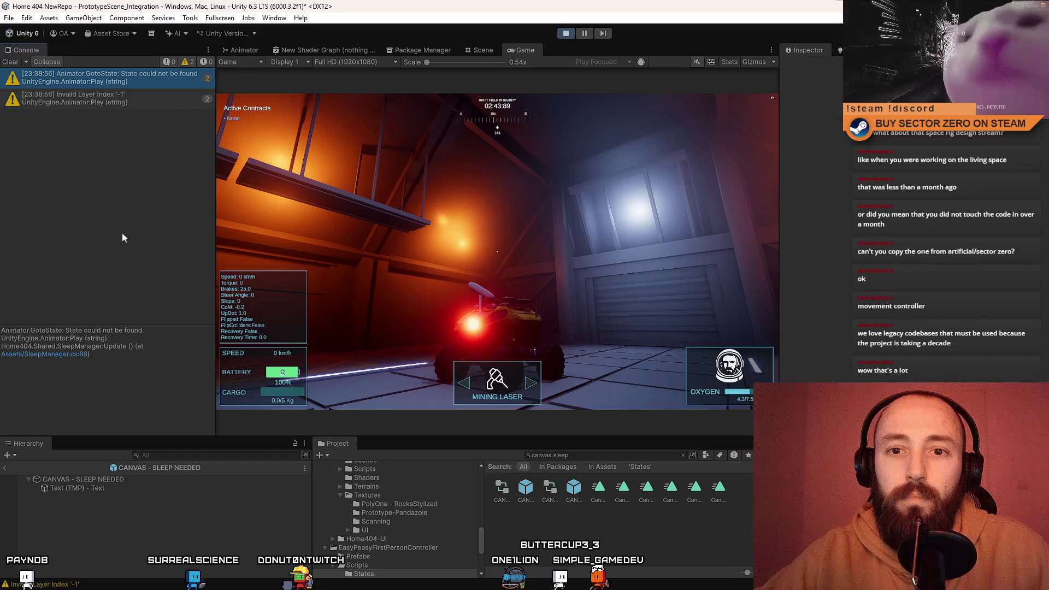
left_click(74, 356)
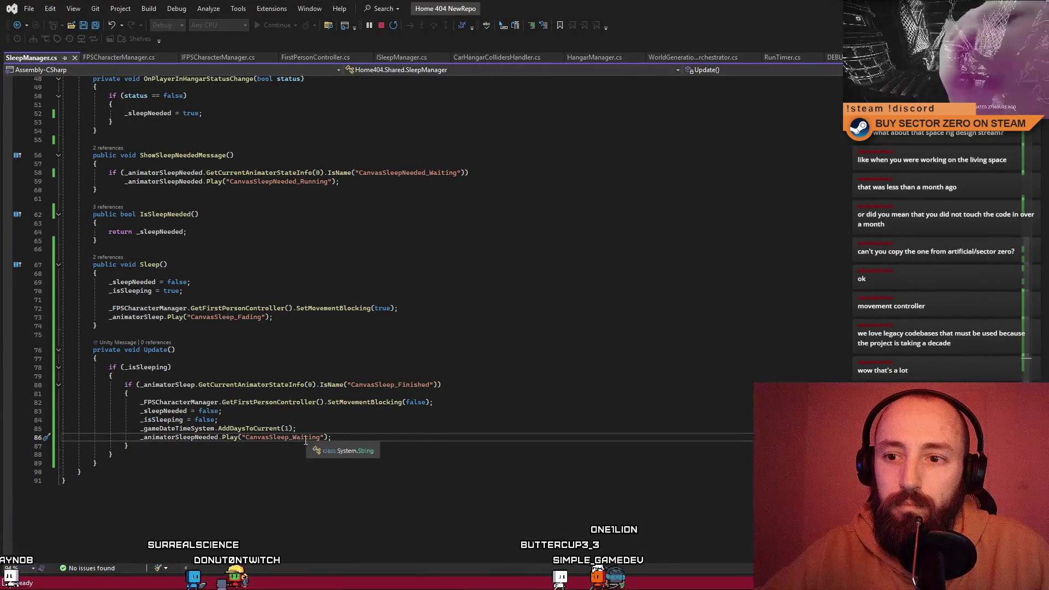
Check the CanvasSleep_Finished and CanvasSleep_Waiting state names and where _animatorSleepNeeded is used.
double_click(408, 389)
double_click(284, 437)
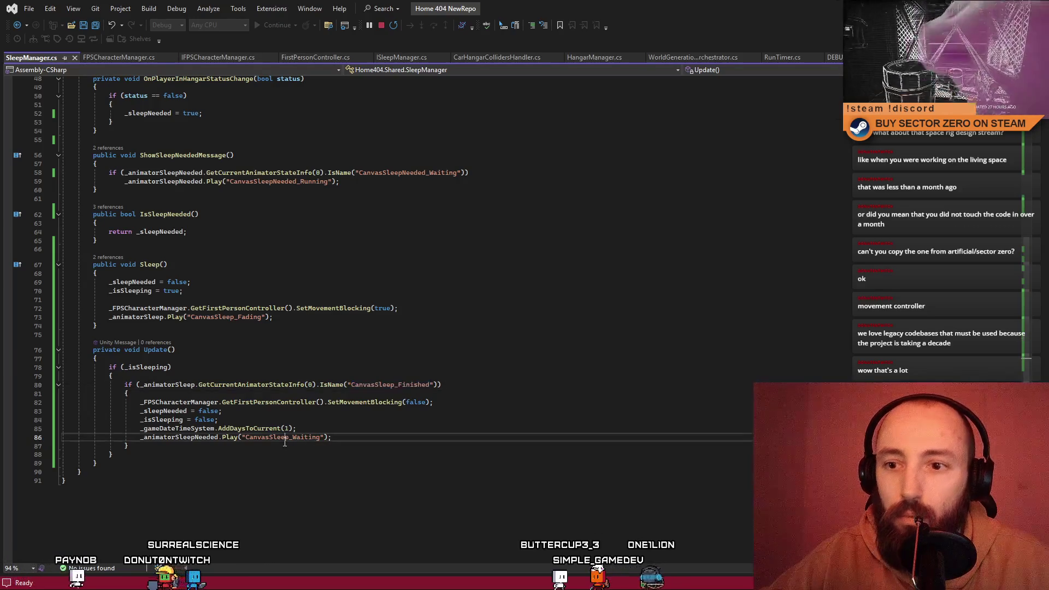
left_click(453, 439)
double_click(181, 437)
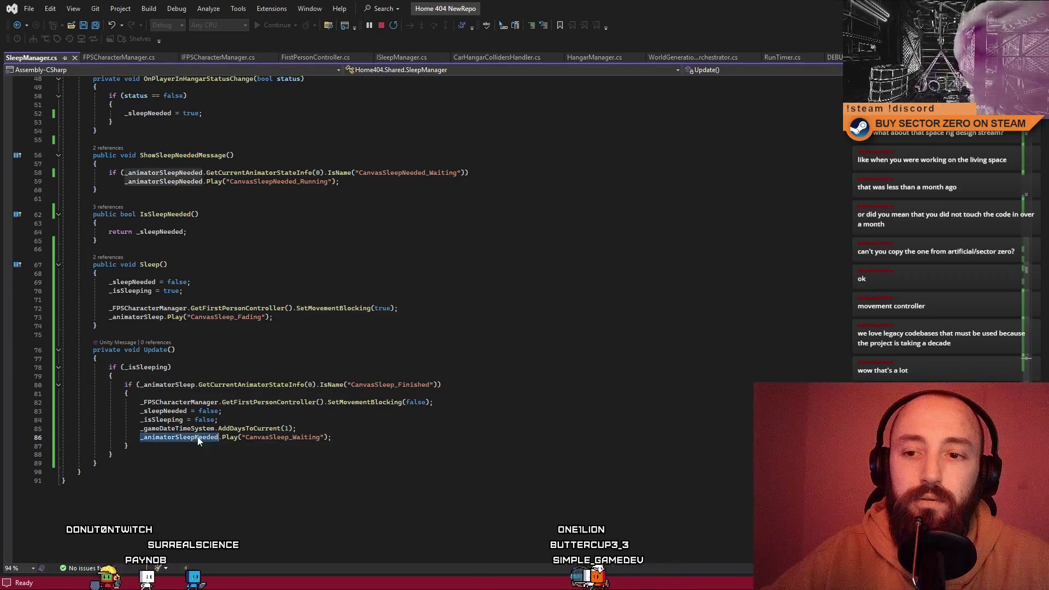
left_click(209, 414)
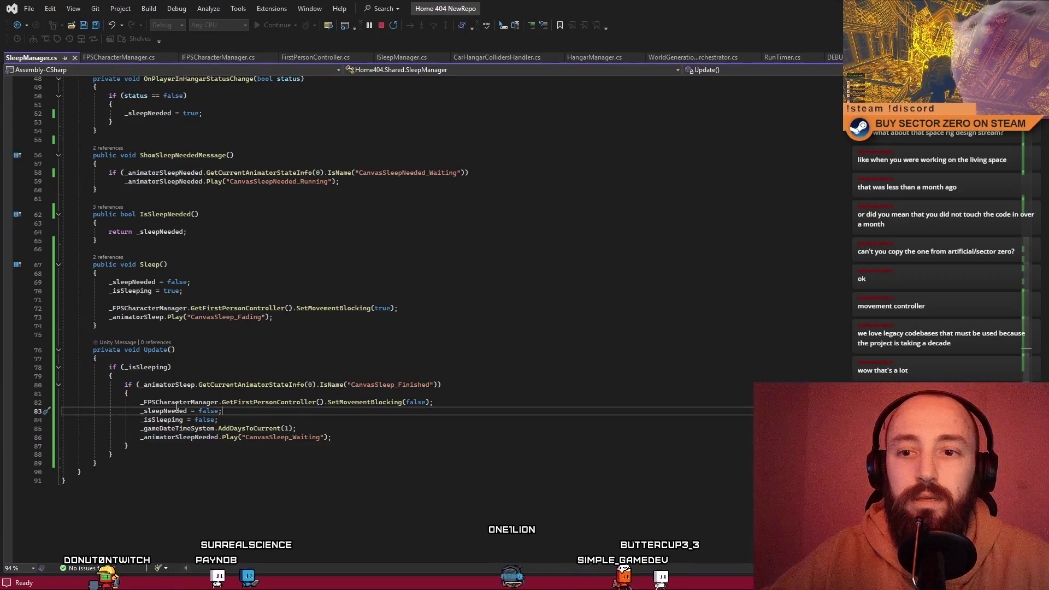
Make line 86 play CanvasSleep_Waiting on _animatorSleep, save SleepManager.cs, and return to Unity.
key("Down")
key("Down")
key("Down")
key("Left")
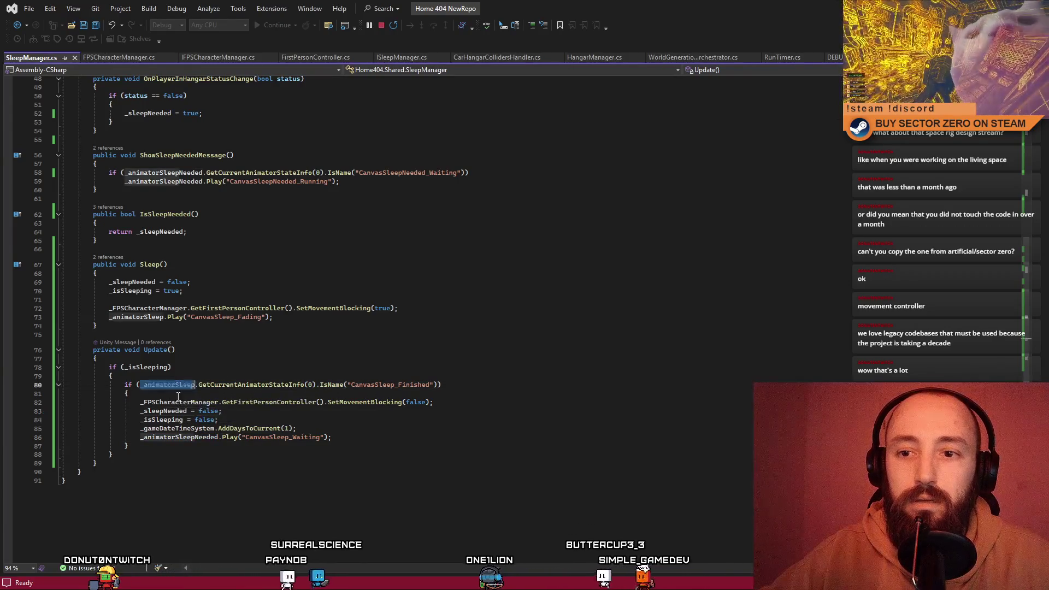
key("BackSpace")
key("BackSpace")
key("BackSpace")
key("ctrl+s")
key("Down")
key("Down")
key("Down")
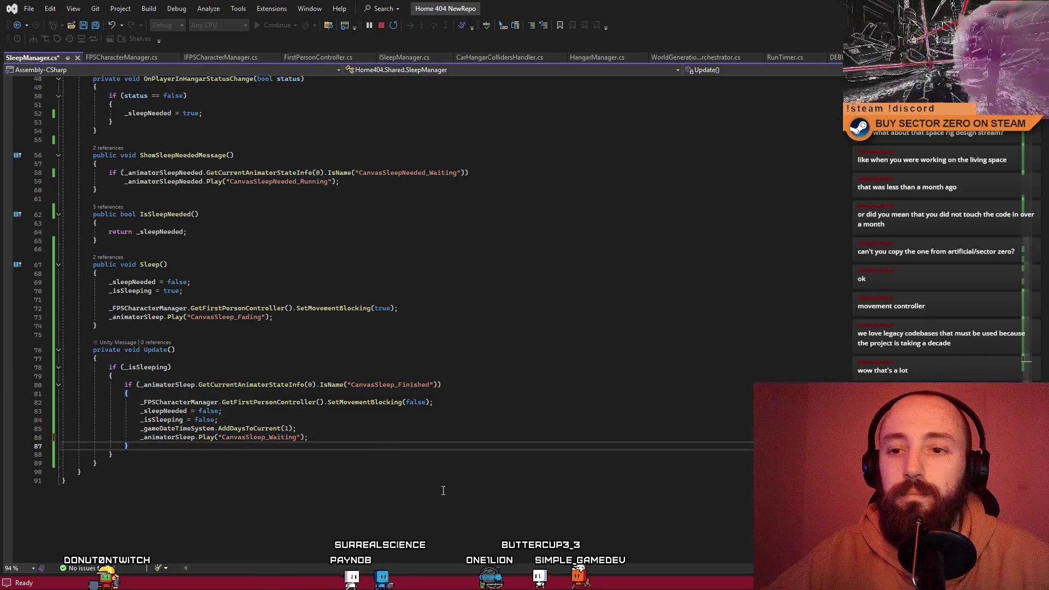
key("alt+Tab")
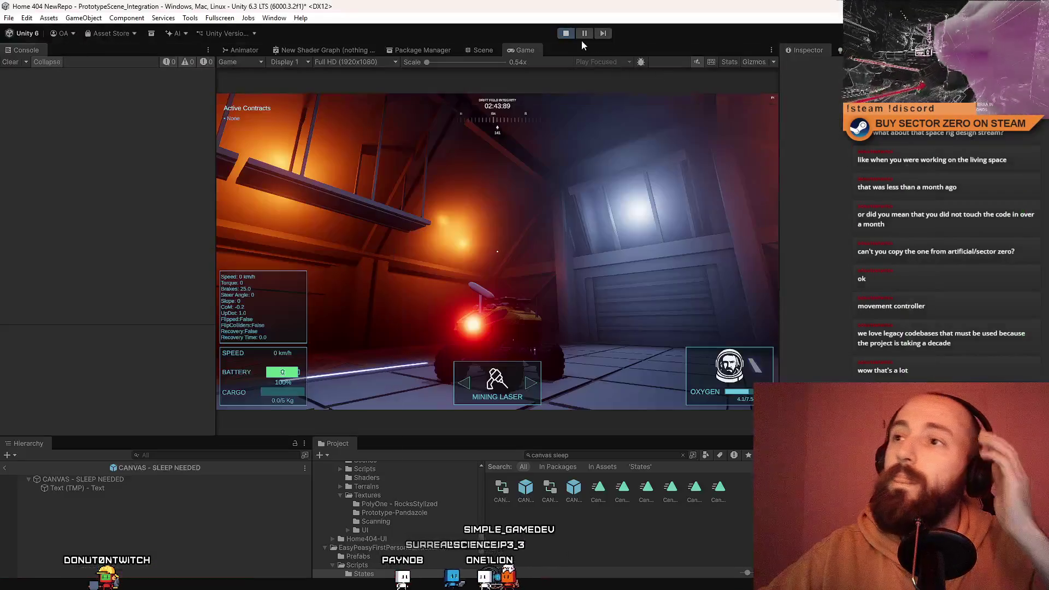
Stop play mode, clear the old console errors, and view the CANVAS - SLEEP NEEDED prefab in the Scene.
left_click(566, 34)
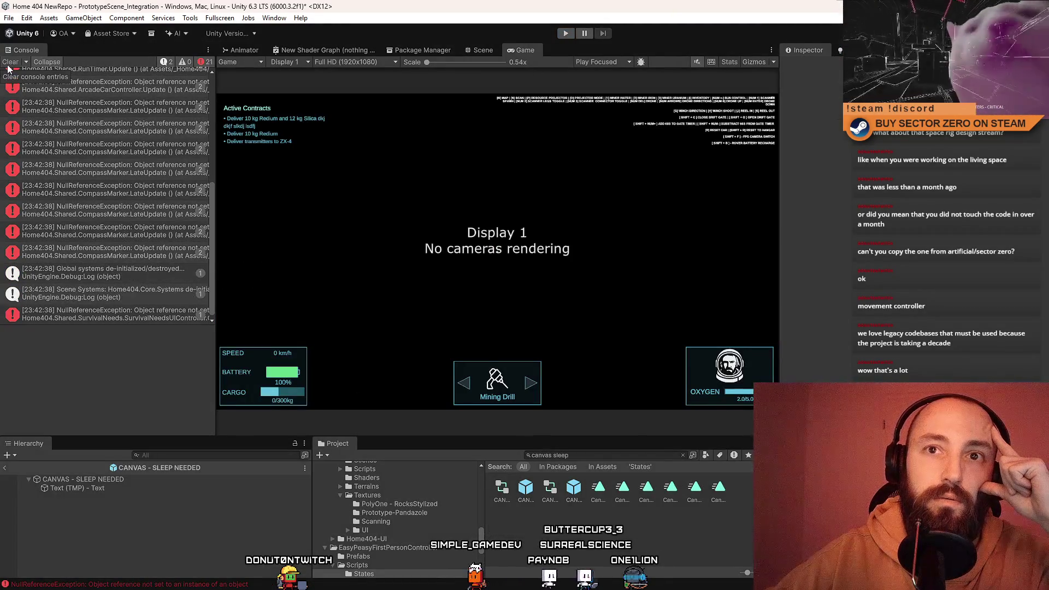
left_click(8, 64)
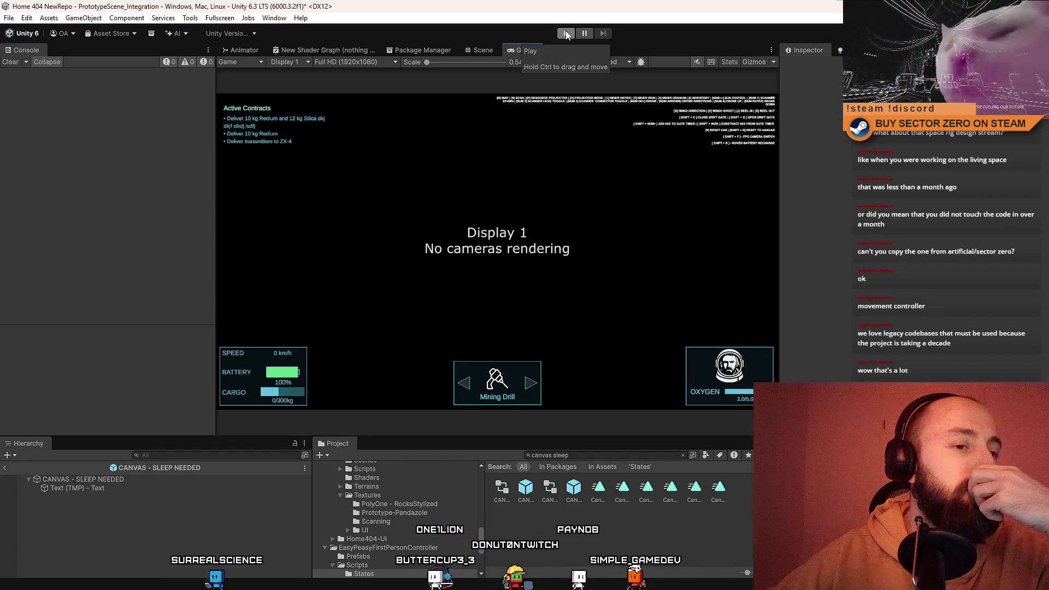
left_click(489, 51)
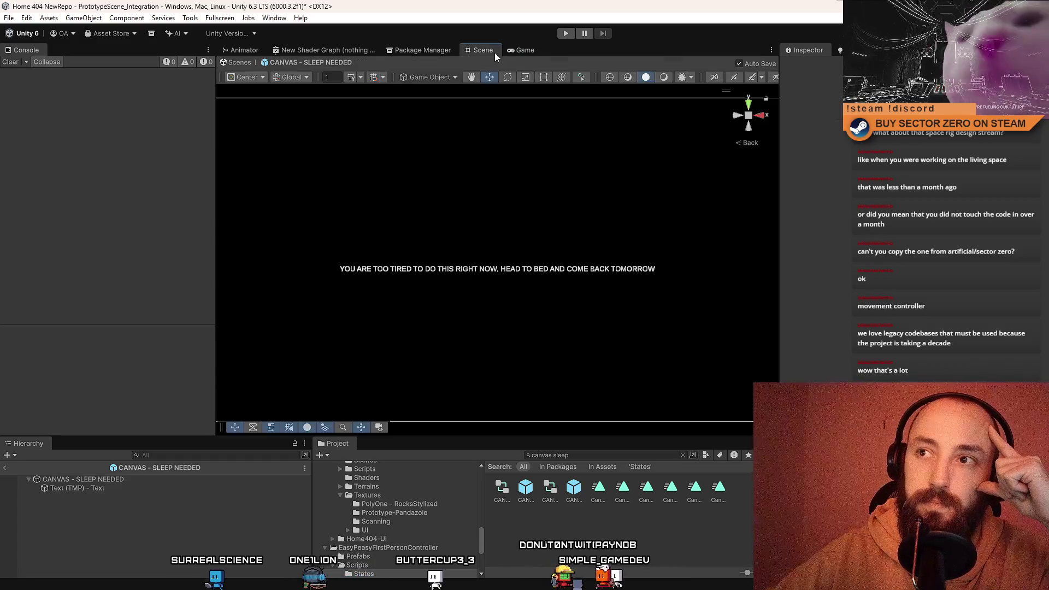
Switch back to the Game view and start play mode with Ctrl+P.
left_click(518, 51)
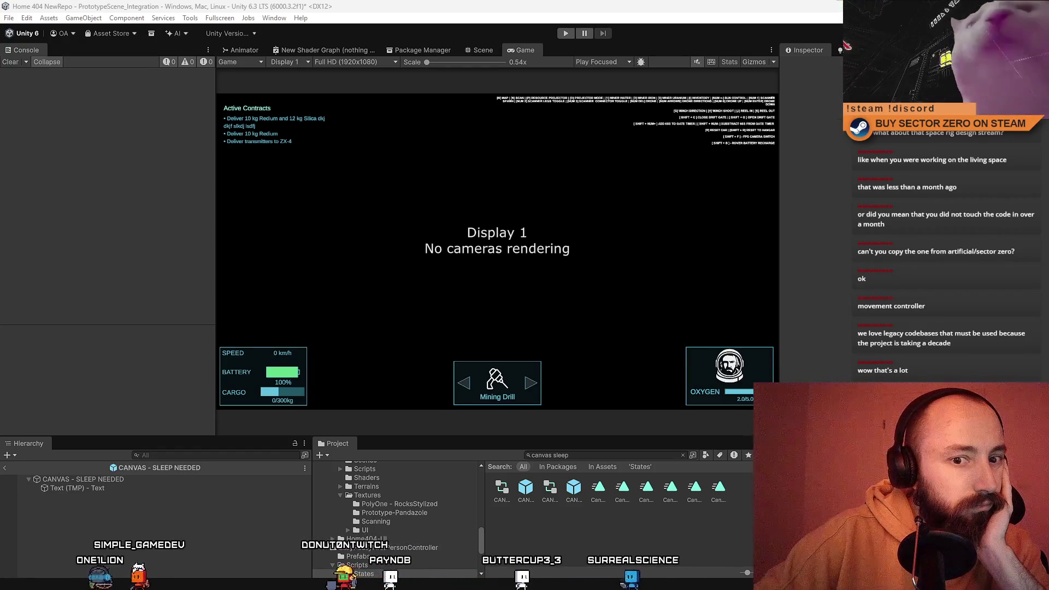
key("ctrl+p")
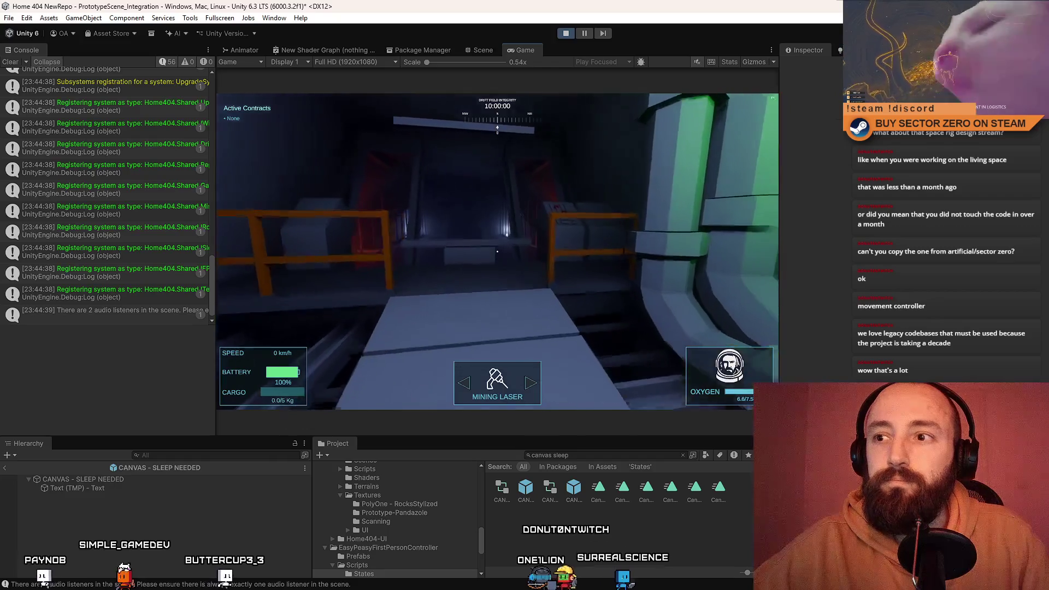
Walk from the start corridor through the red door and green pipe corridor into the bunk room.
key("w")
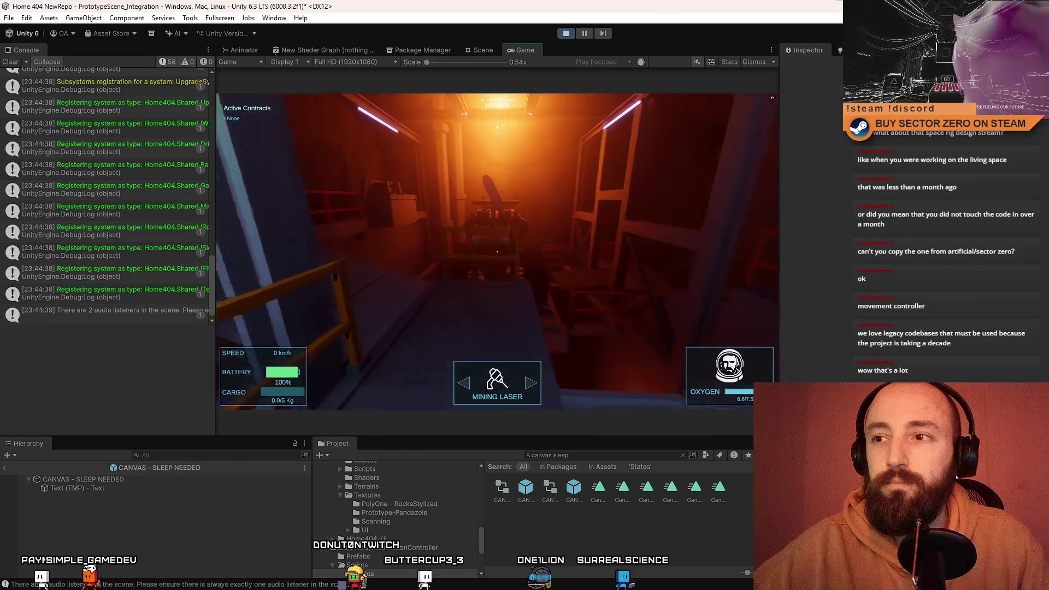
key("w")
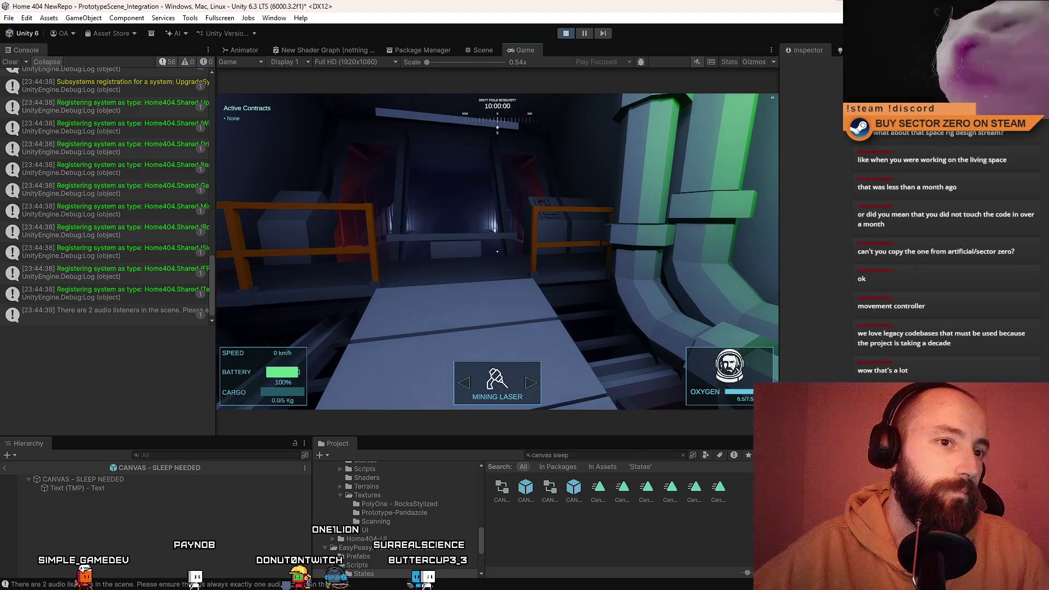
key("w")
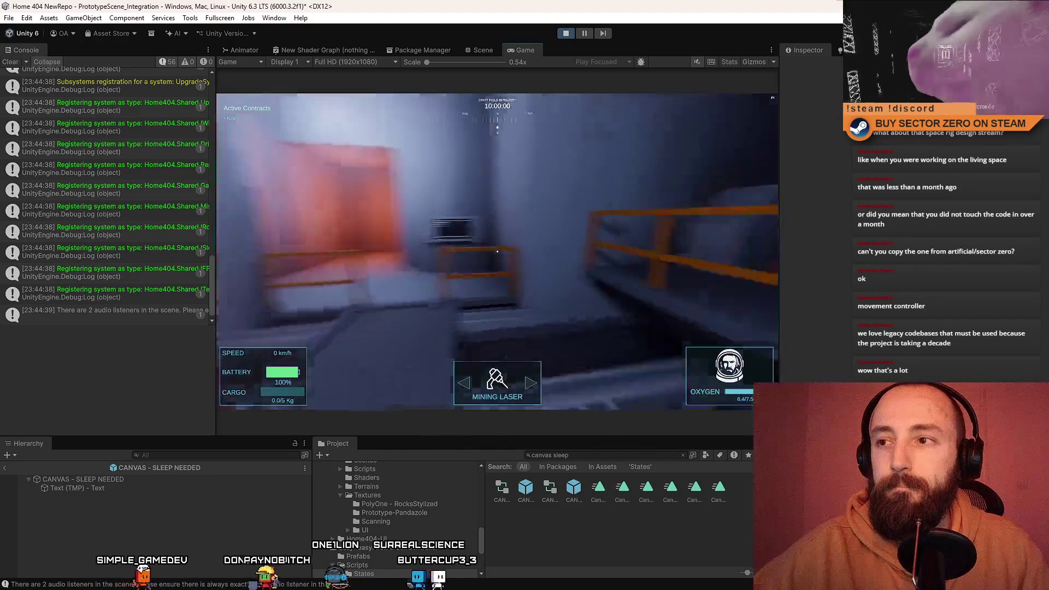
key("w")
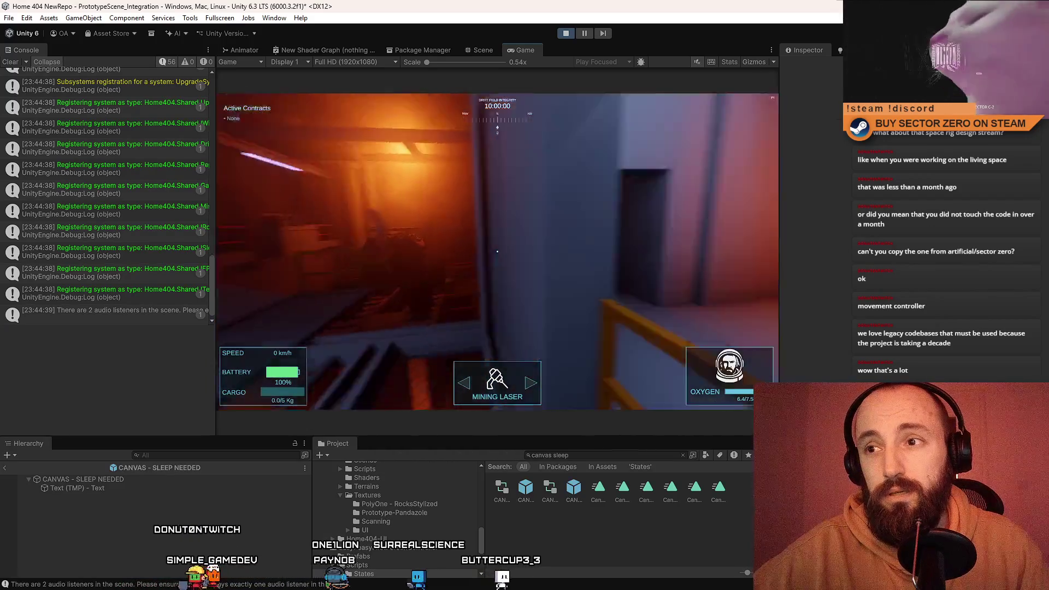
key("w")
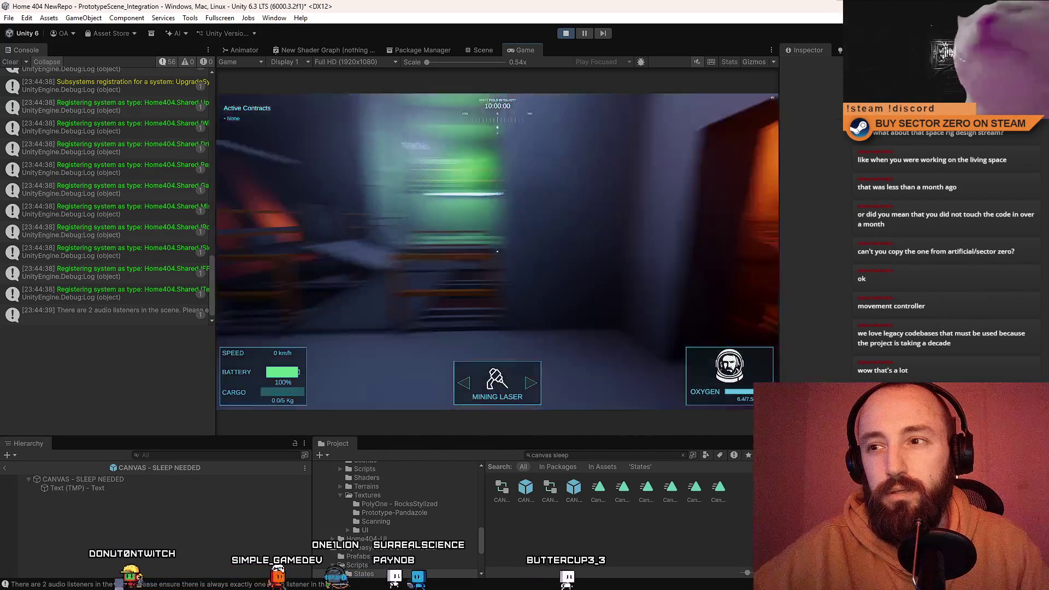
key("w")
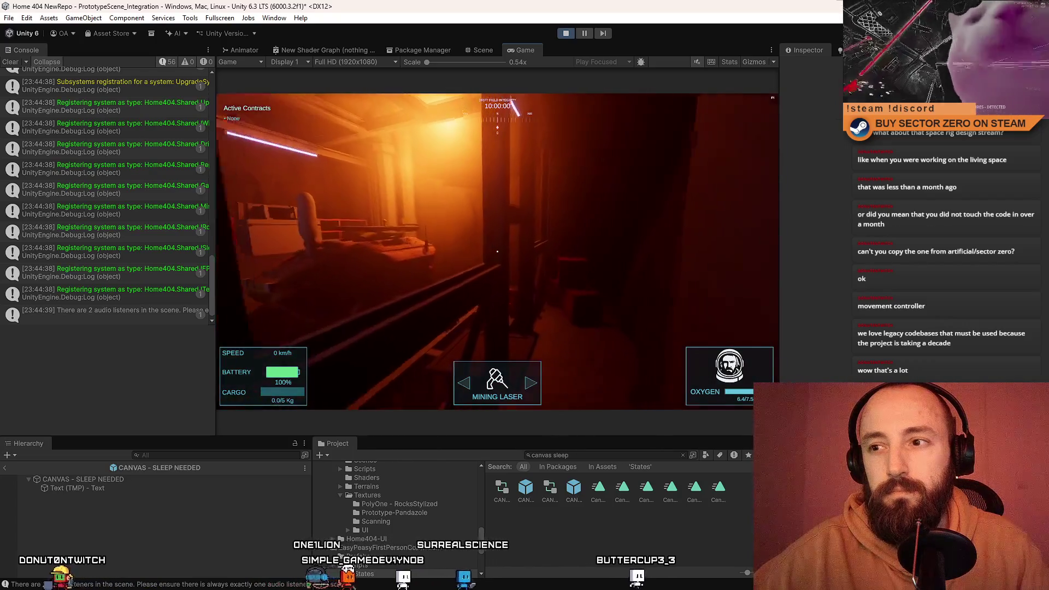
key("w")
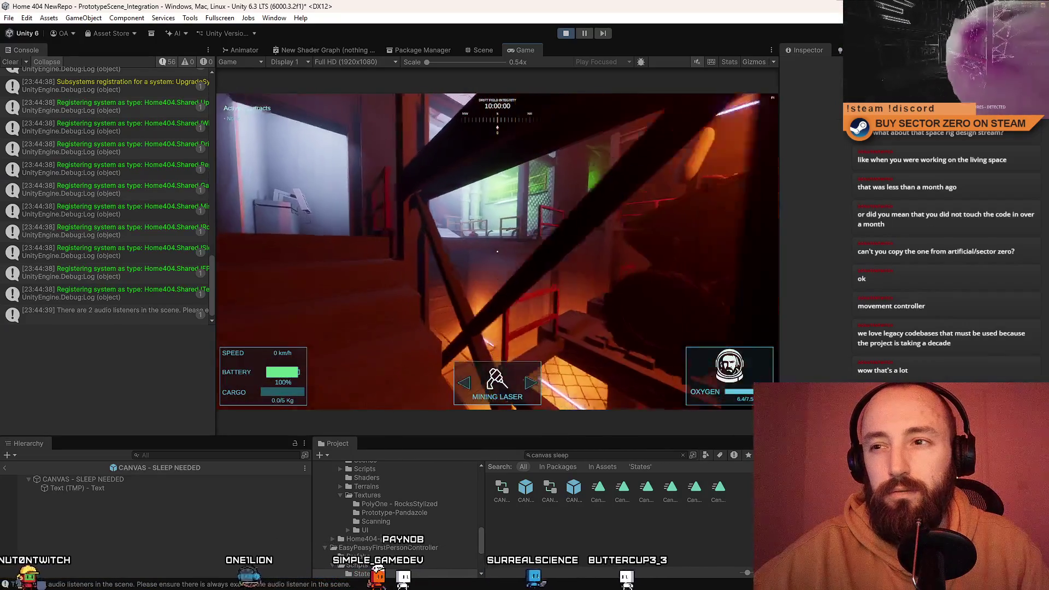
key("w")
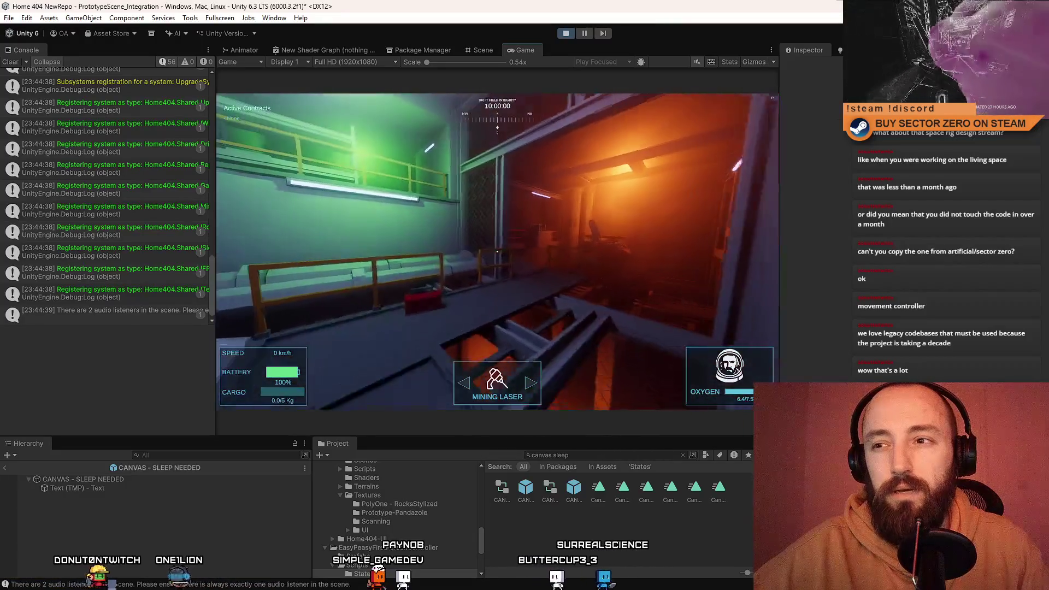
key("w")
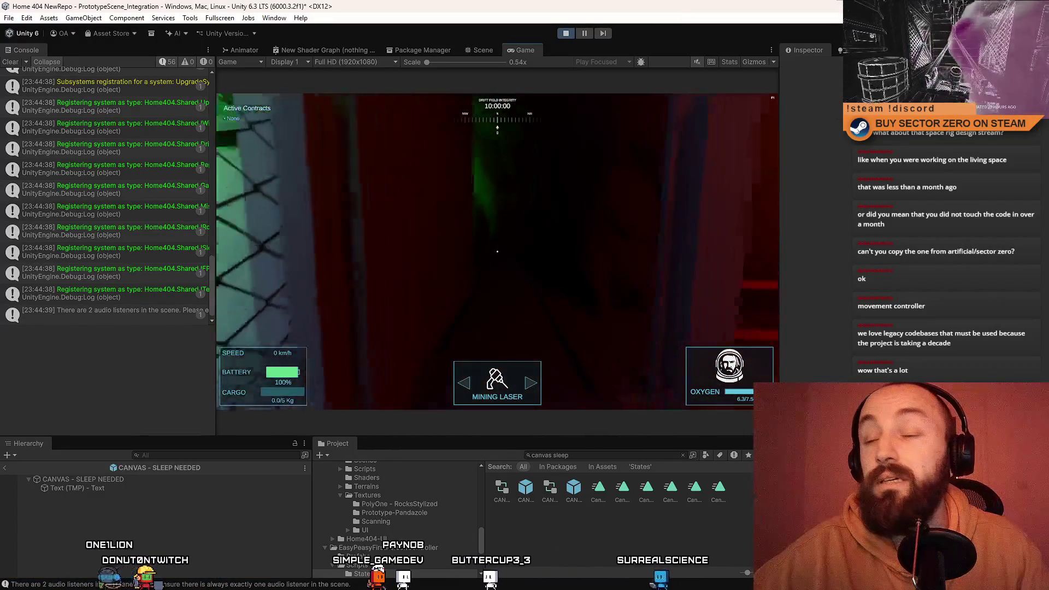
Position the player beside the green rock wall and railing in the bunk room area.
key("w")
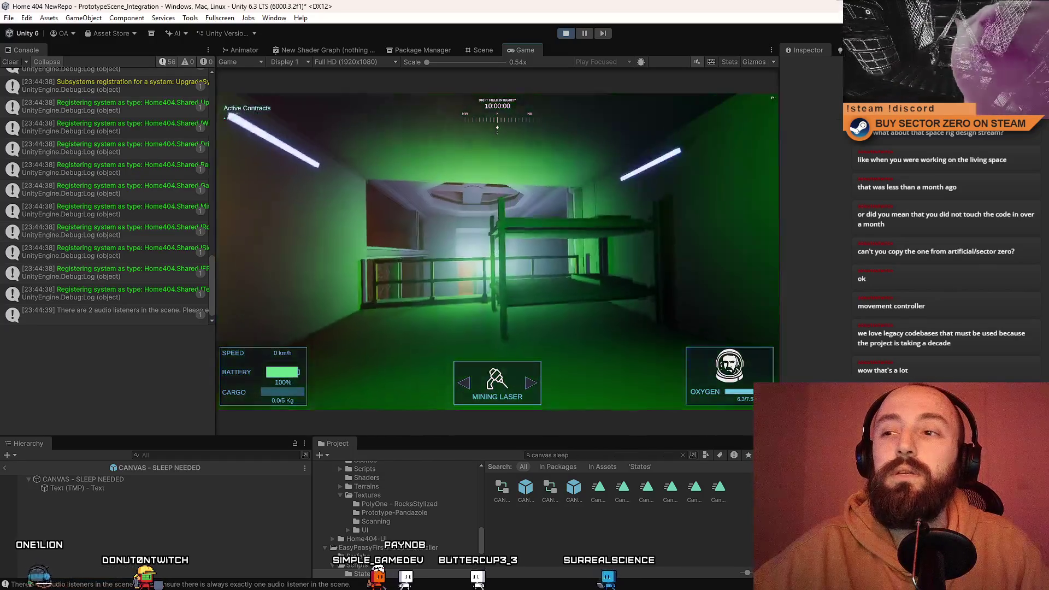
key("s")
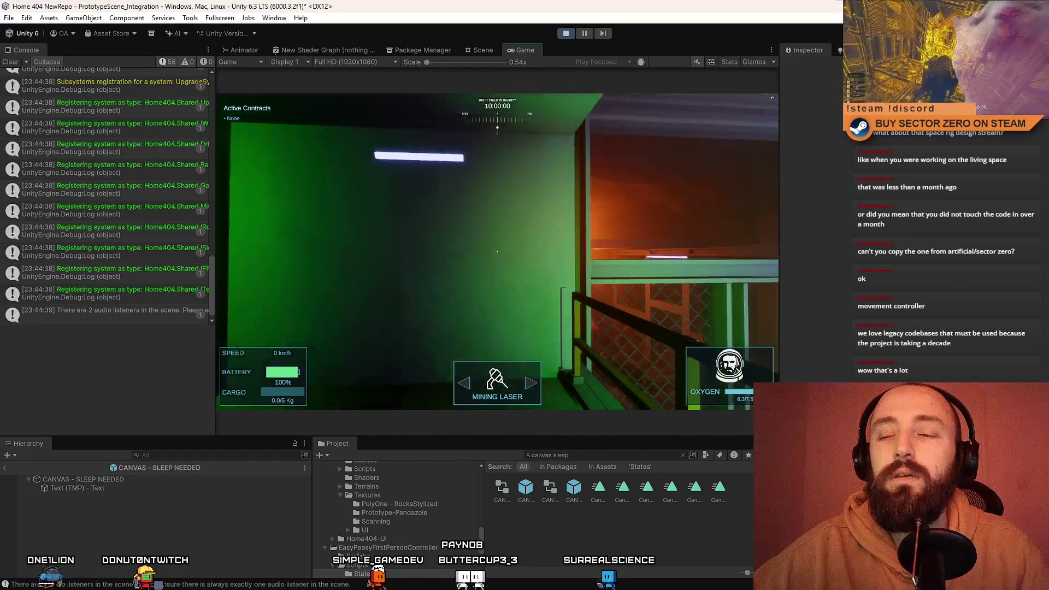
key("w")
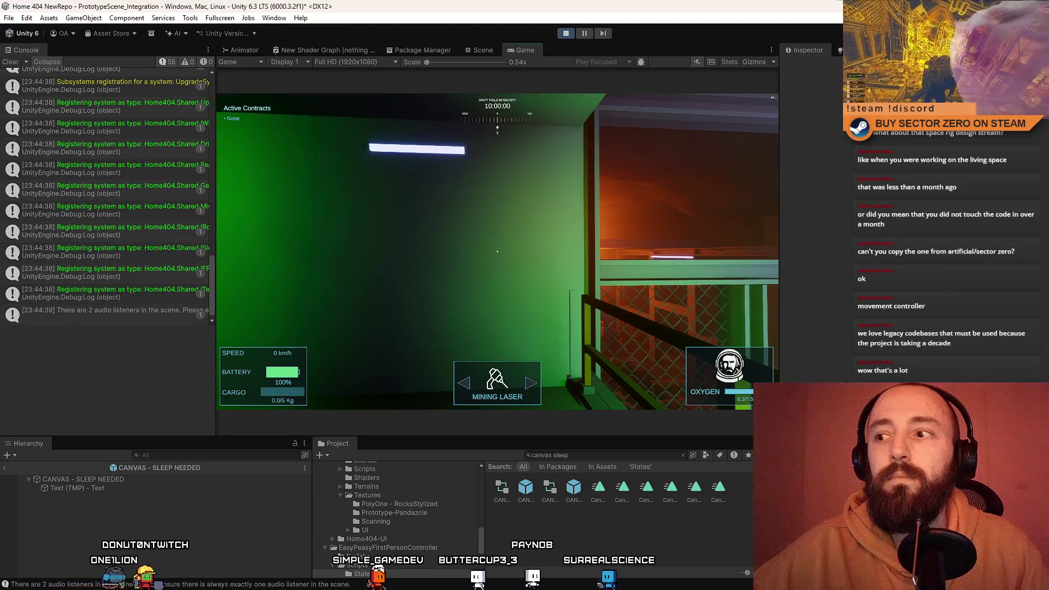
key("a")
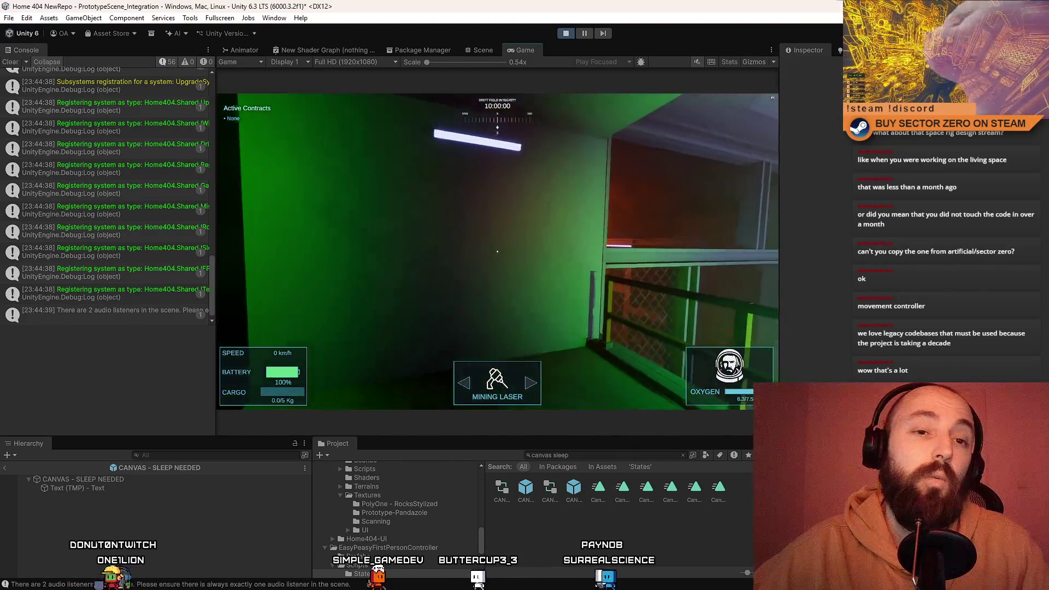
key("a")
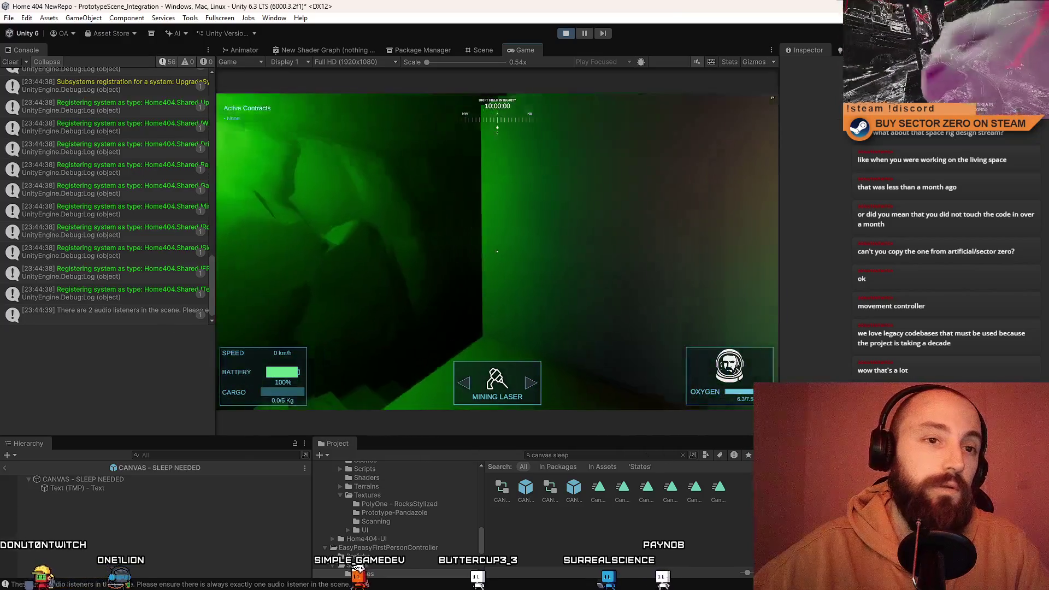
key("d")
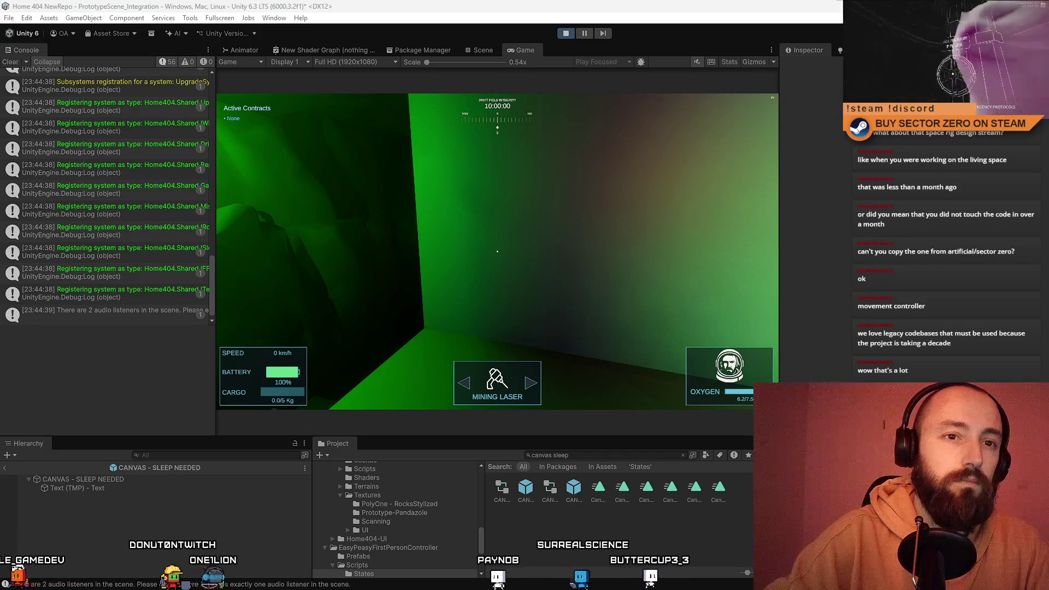
Click inside the Game view so the running game captures input.
left_click(716, 248)
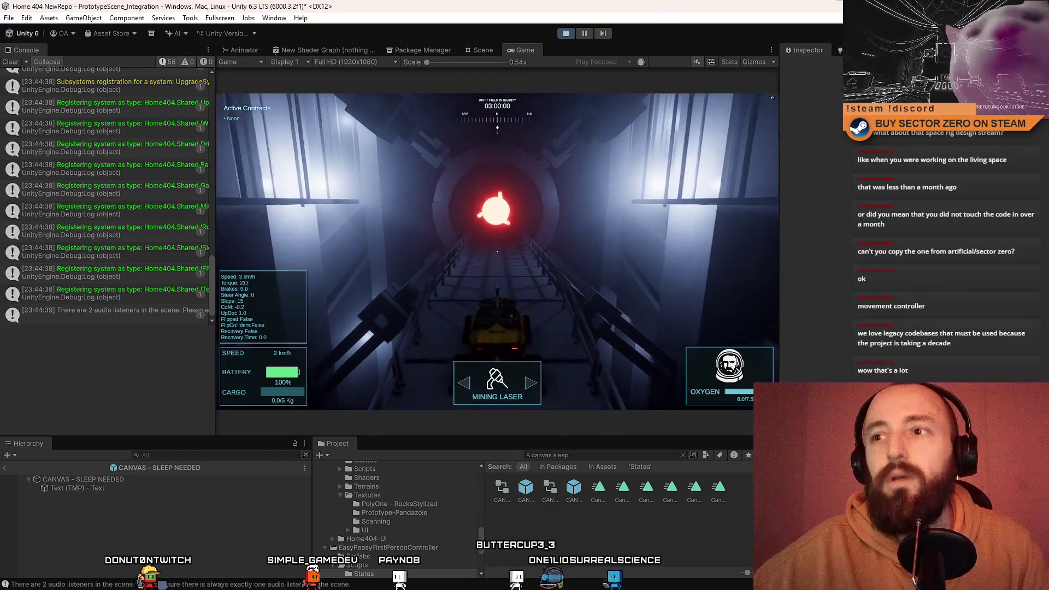
Drive the rover down the tunnel, then walk up to the terminal until 'Press [E]' appears.
key("w")
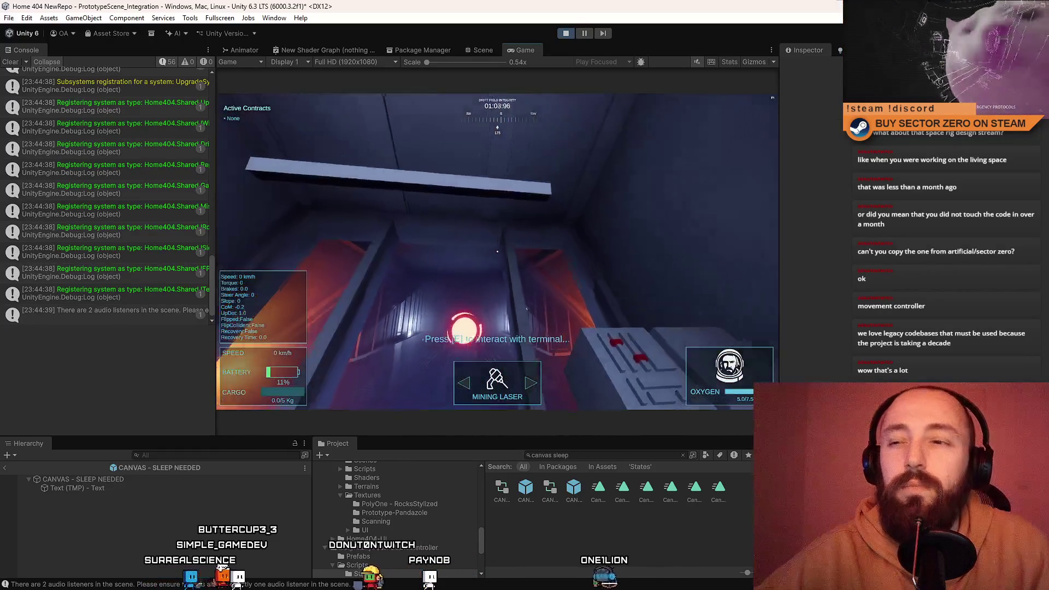
mouse_move(497, 252)
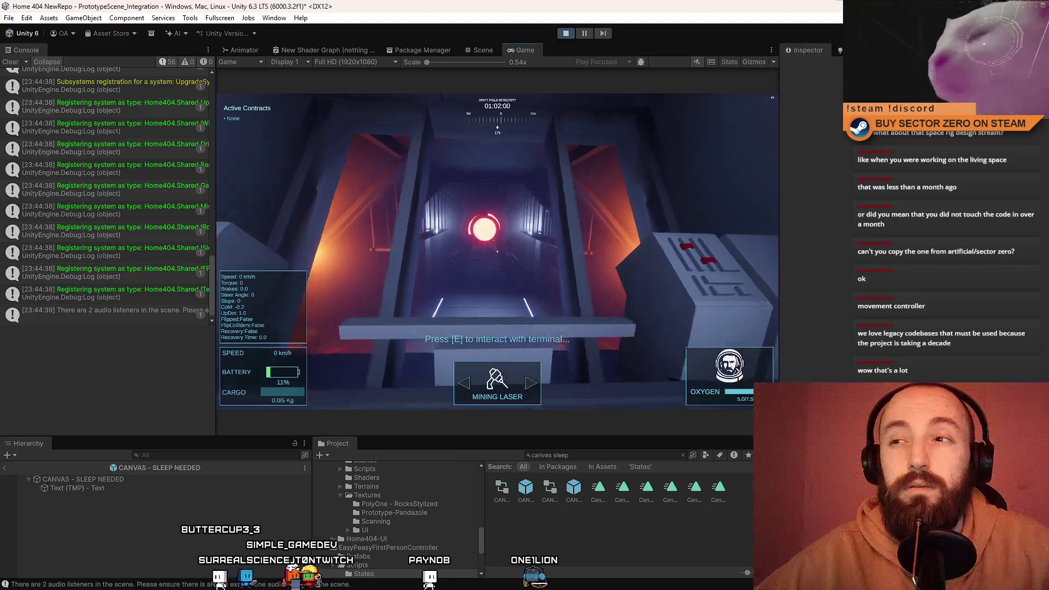
key("s")
key("s")
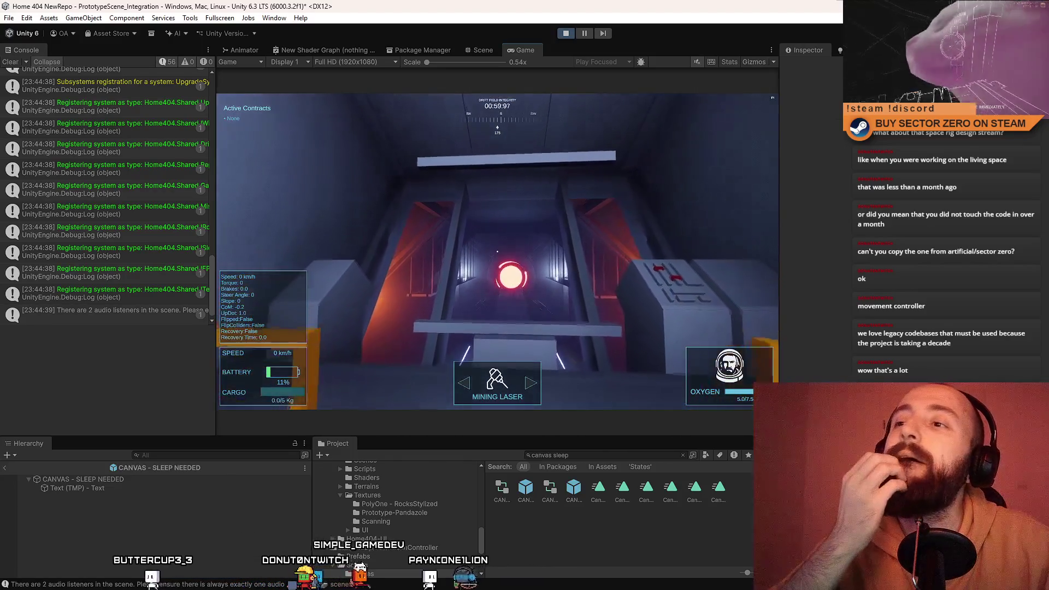
key("w")
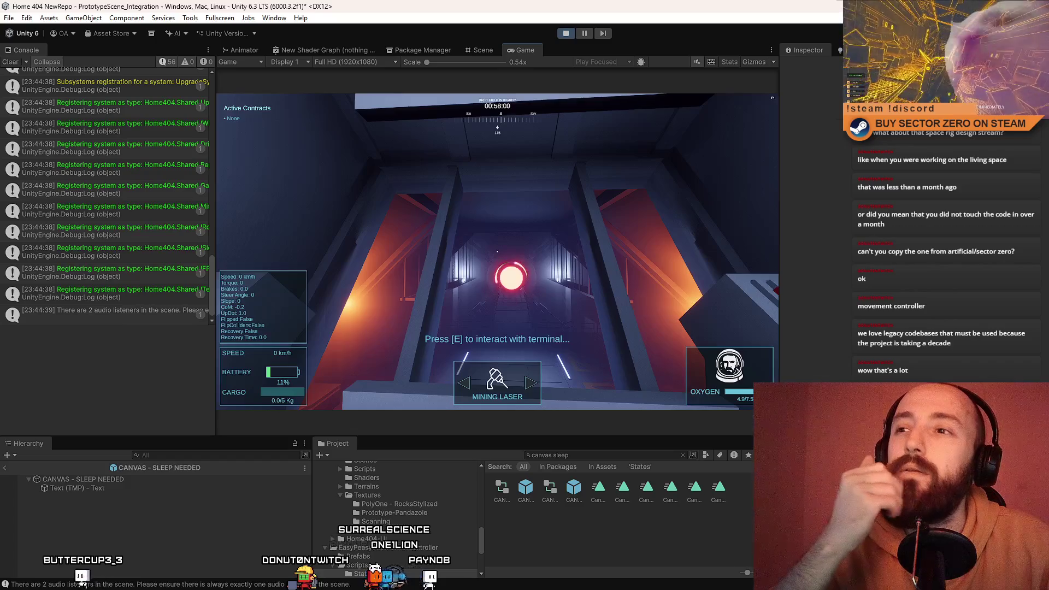
key("w")
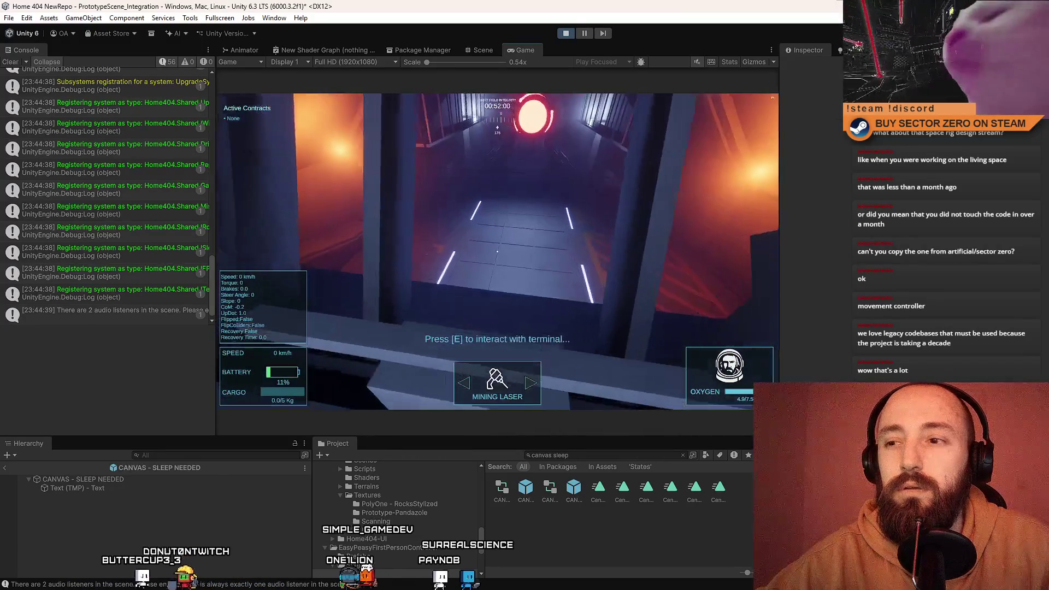
key("s")
key("w")
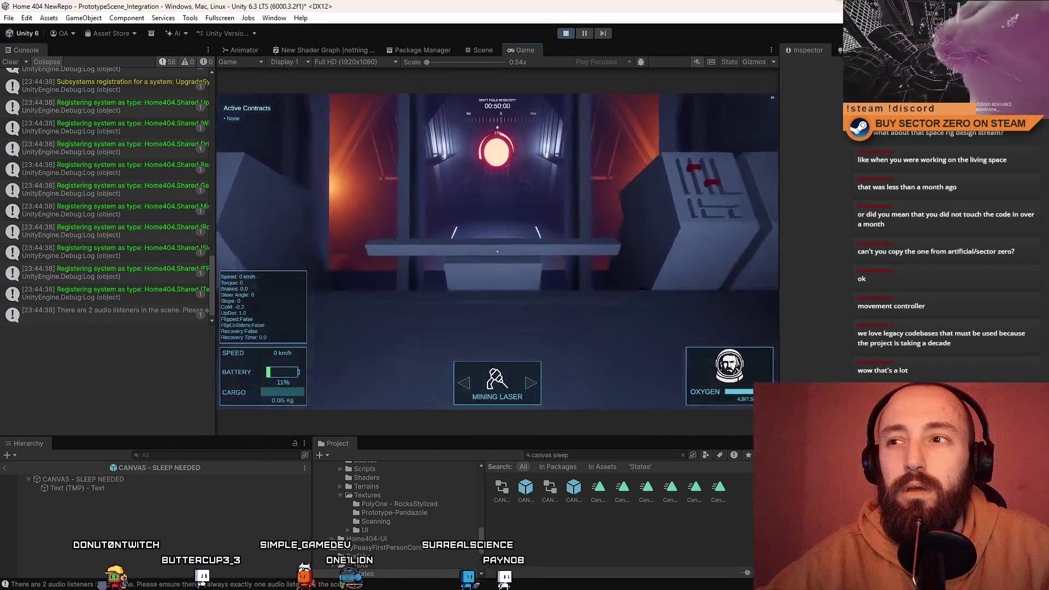